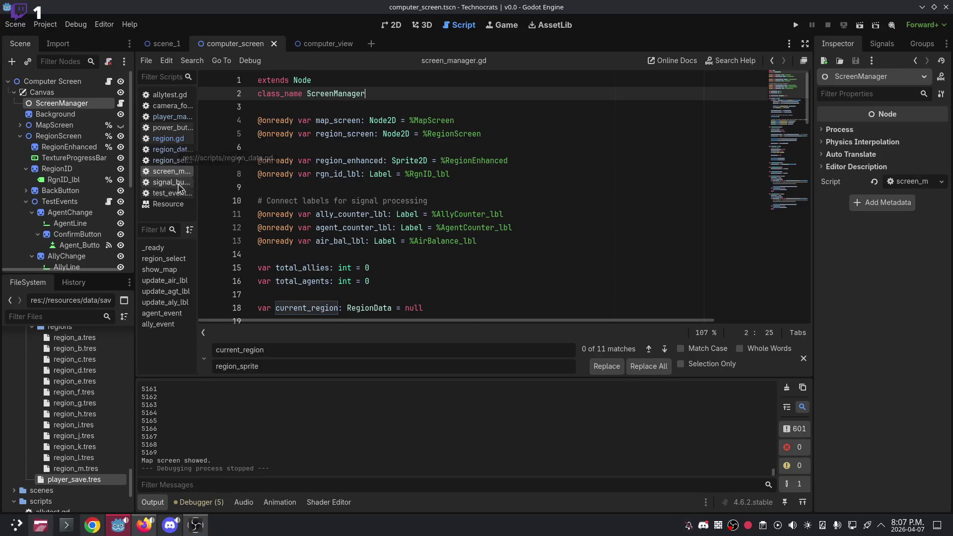
Change current_region on line 50 in region_select to SelectionCheck.current_region.
scroll(443, 185, "down", 12)
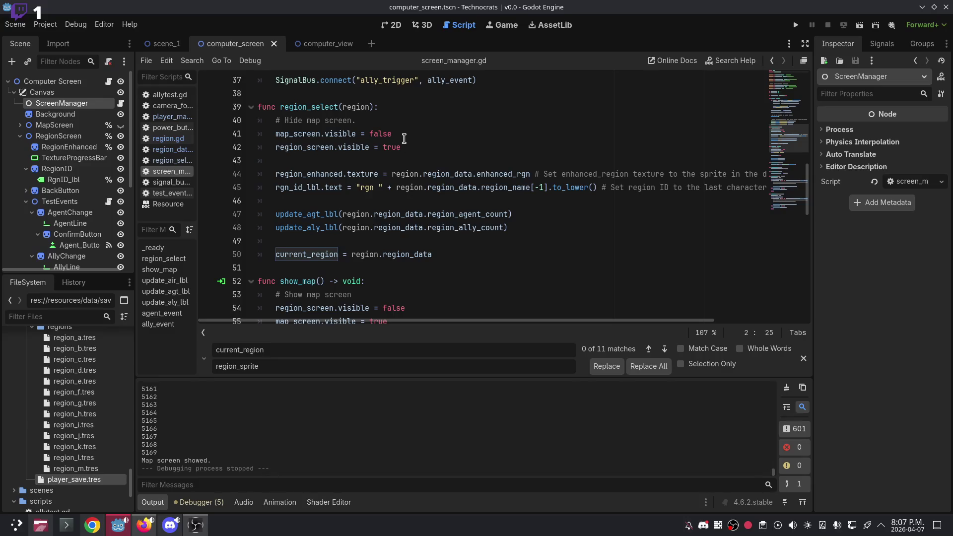
left_click(447, 253)
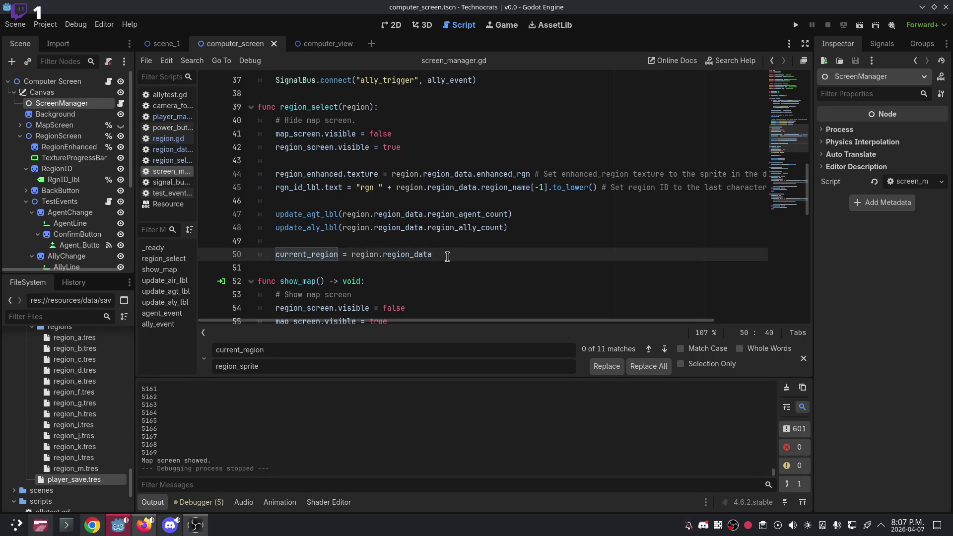
left_click(337, 254)
key("ctrl+BackSpace")
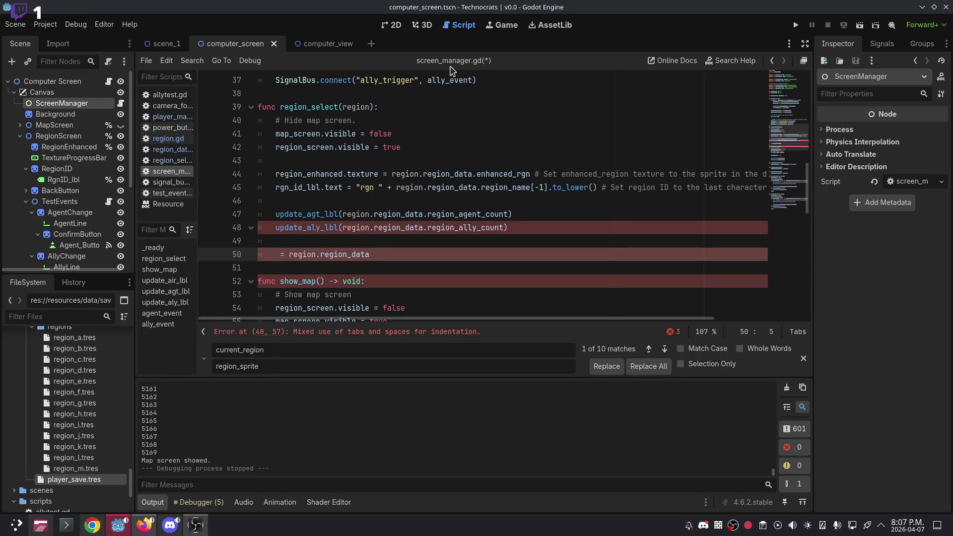
type("Reg ")
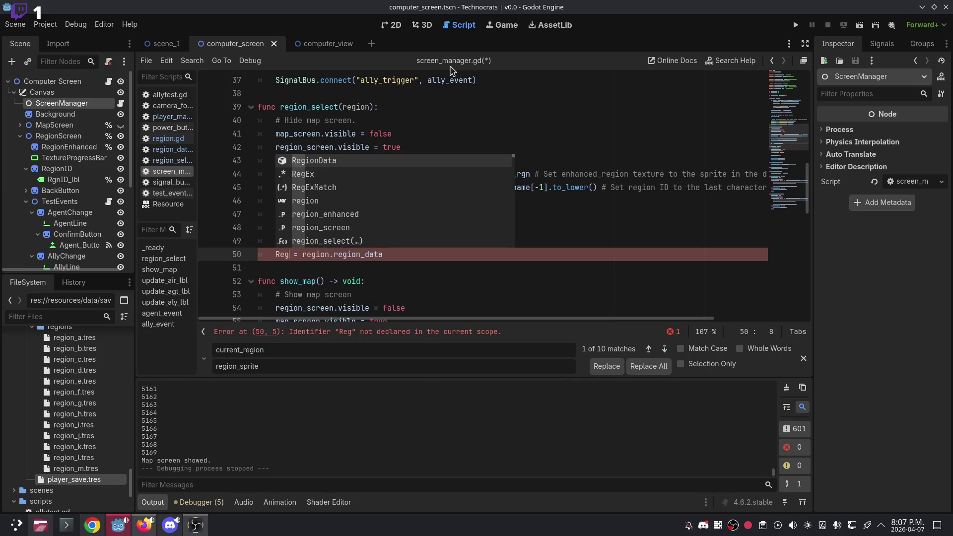
type("ionS")
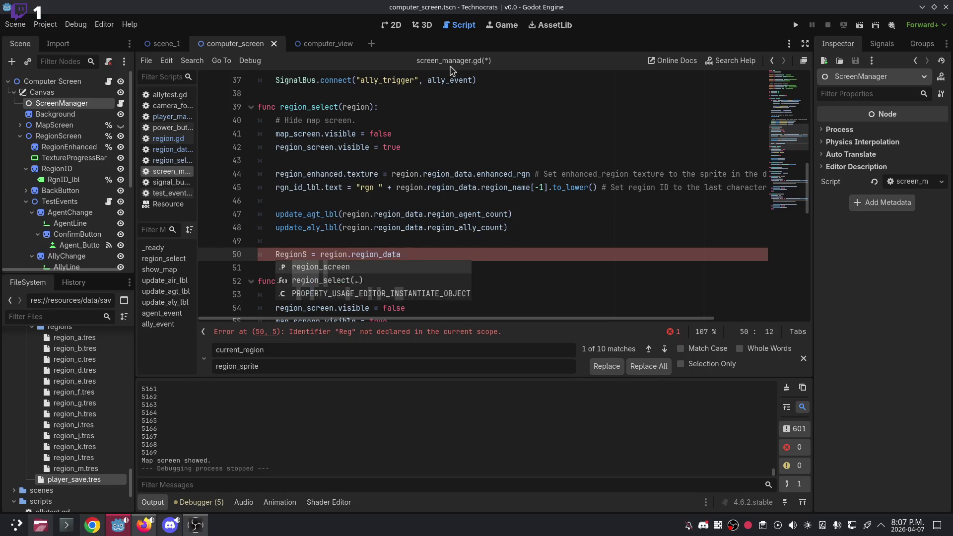
key("BackSpace")
key("BackSpace")
key("BackSpace")
type("Selec")
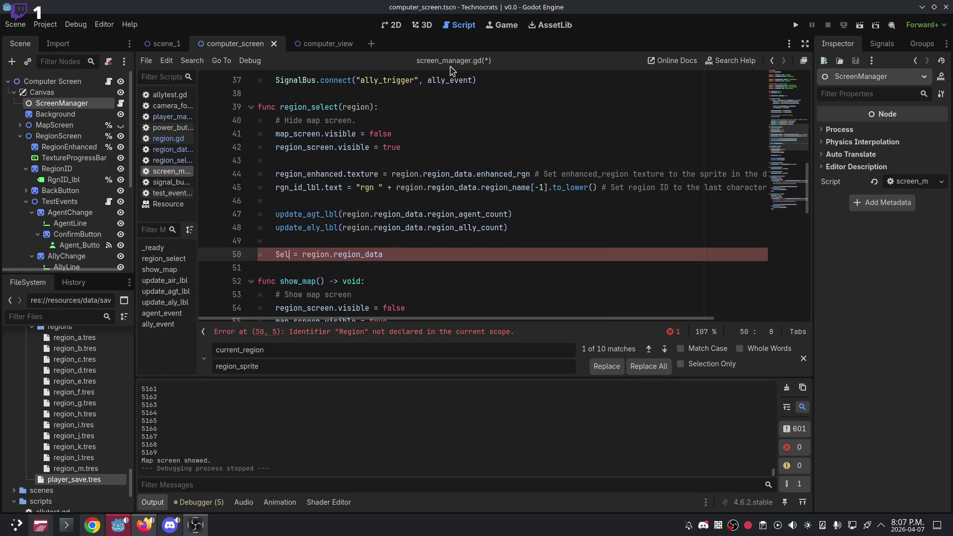
key("Return")
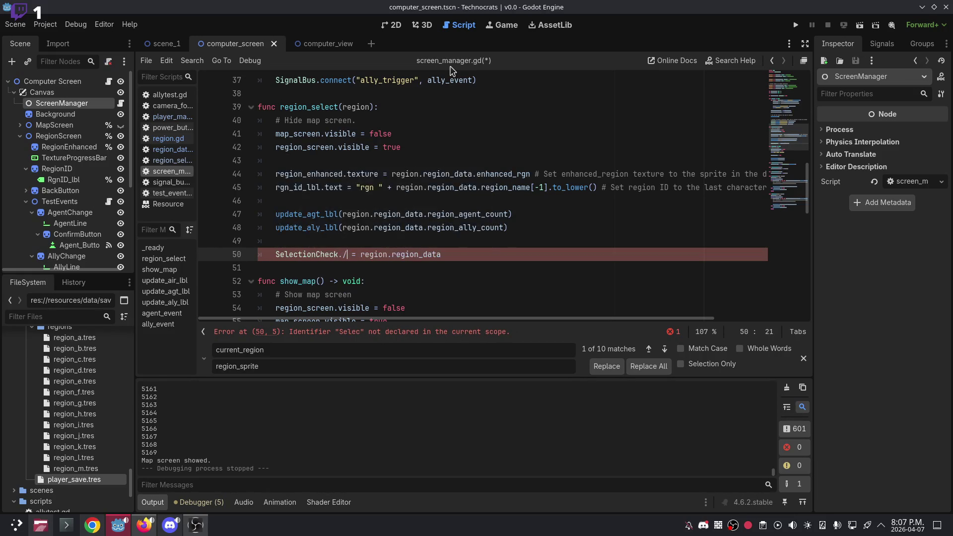
type(".")
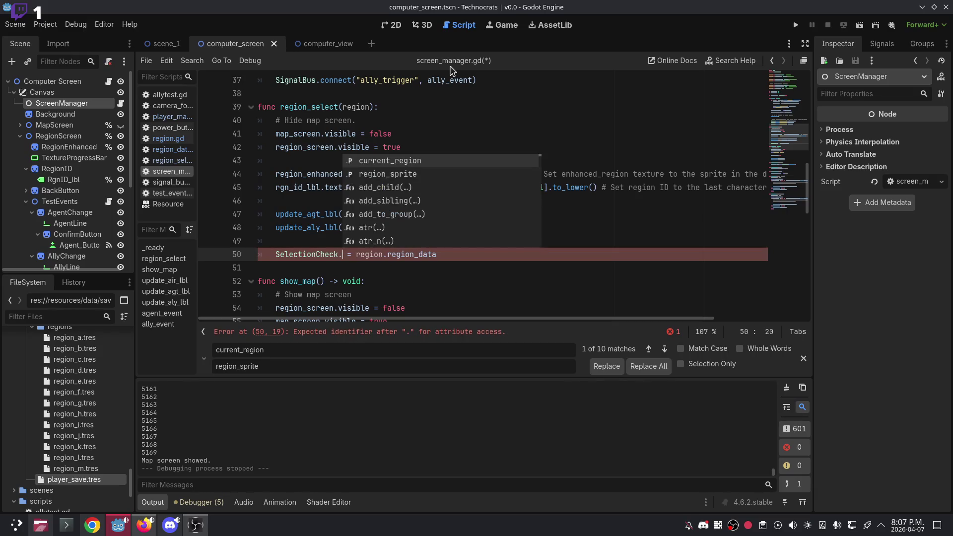
key("Return")
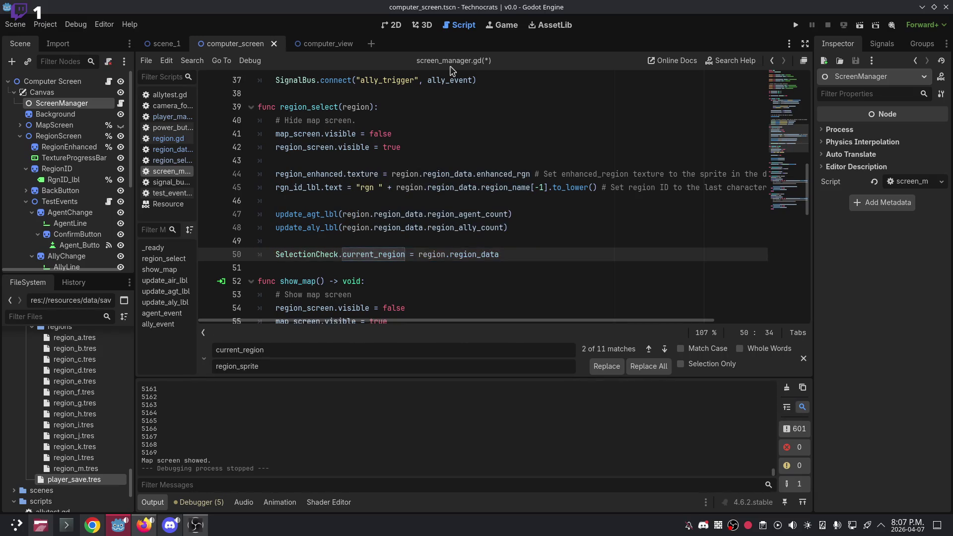
left_click(513, 246)
Make line 58 in show_map read SelectionCheck.current_region = null.
scroll(504, 278, "down", 2)
scroll(422, 224, "up", 6)
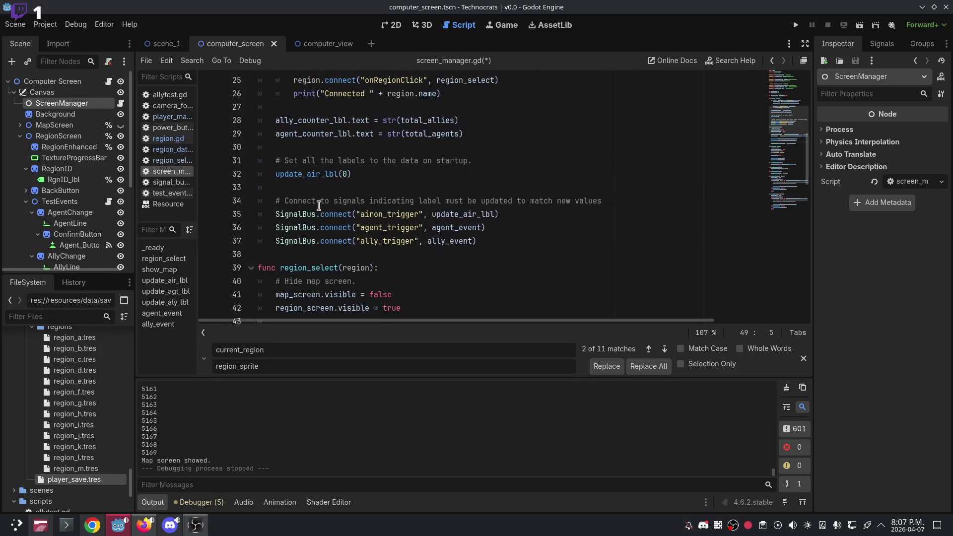
scroll(354, 191, "up", 1)
scroll(392, 217, "up", 1)
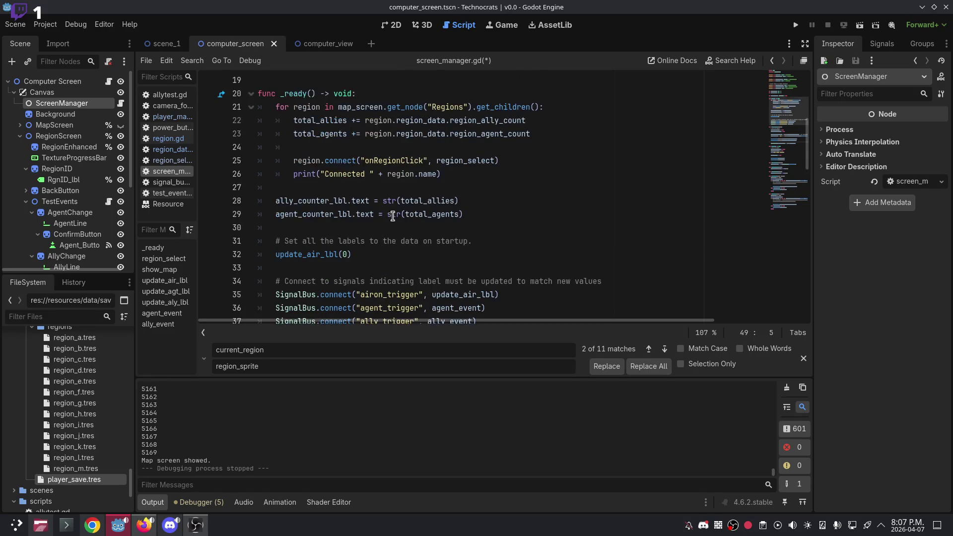
scroll(390, 224, "down", 10)
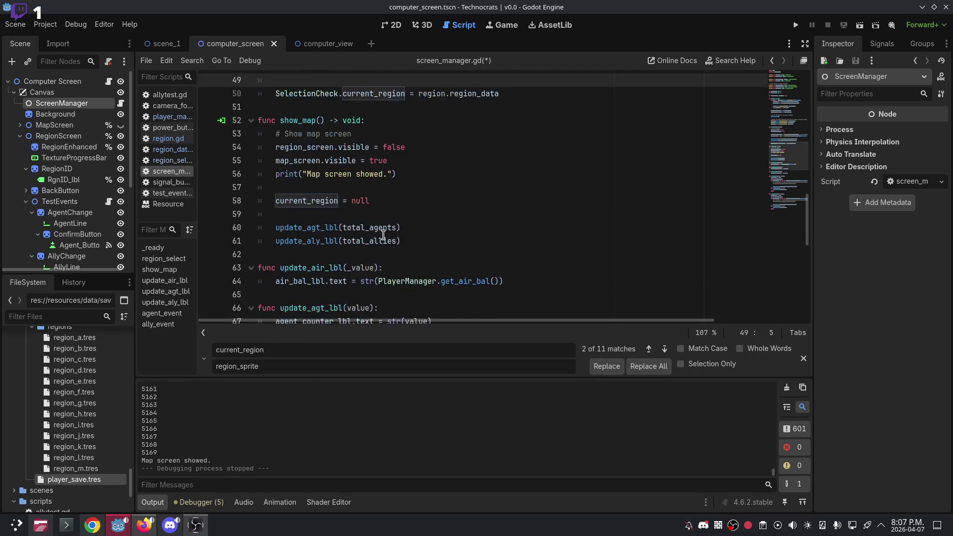
left_click(276, 200)
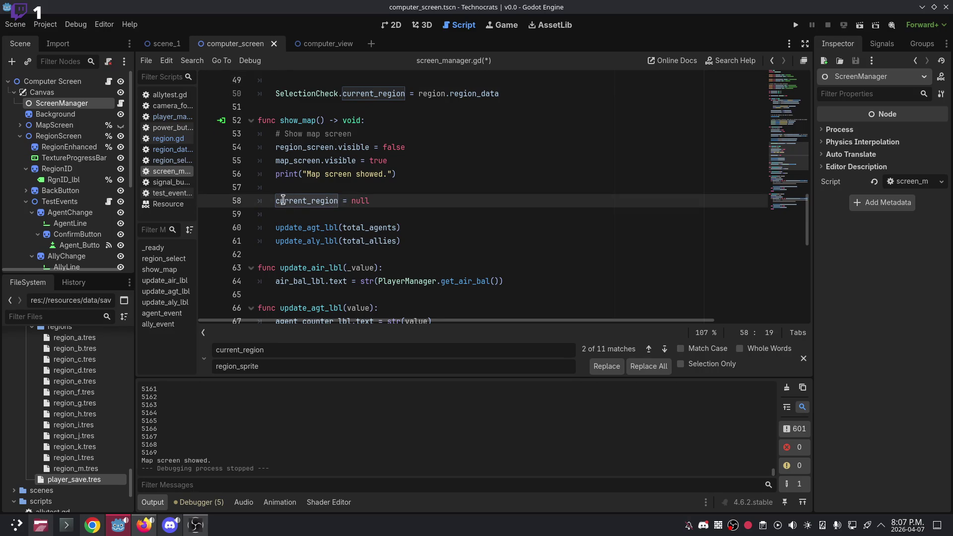
type("Selection")
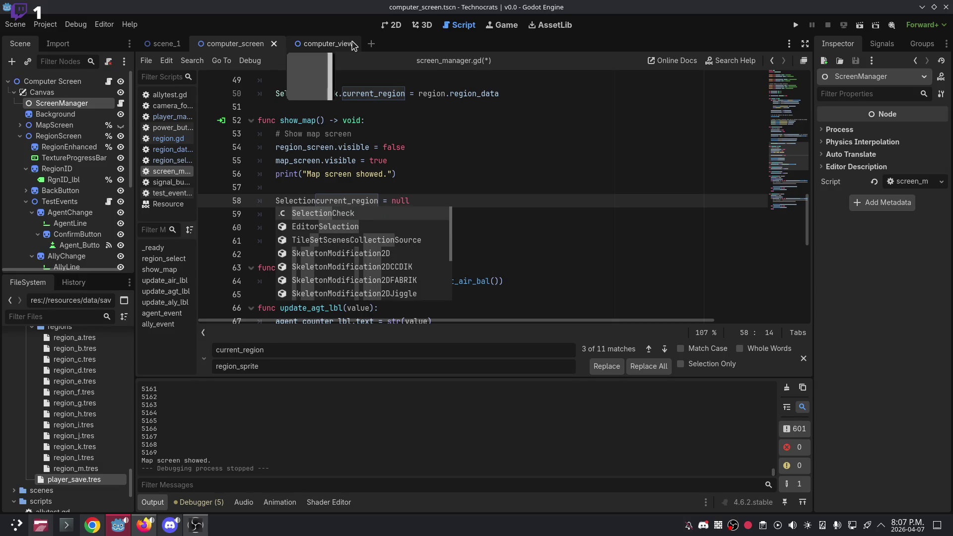
key("Return")
type(".")
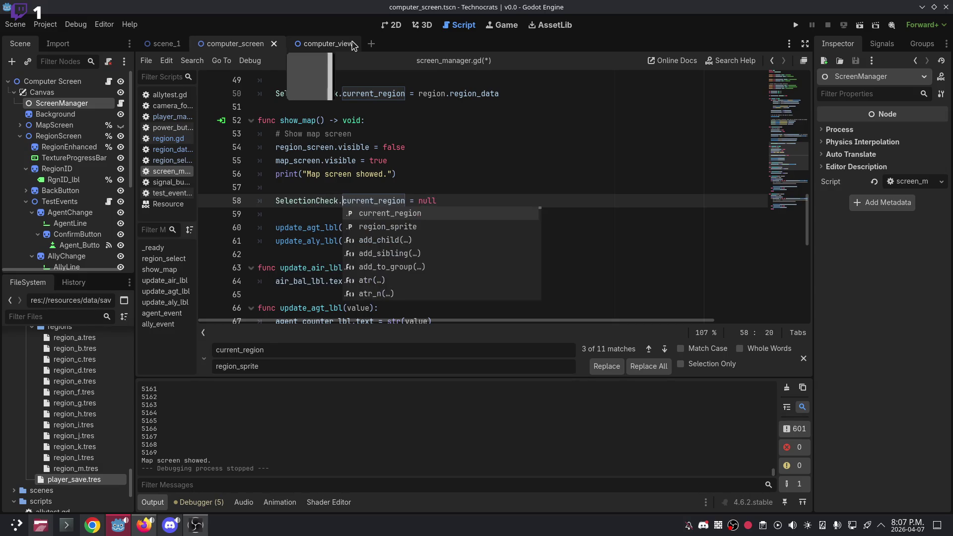
left_click(480, 148)
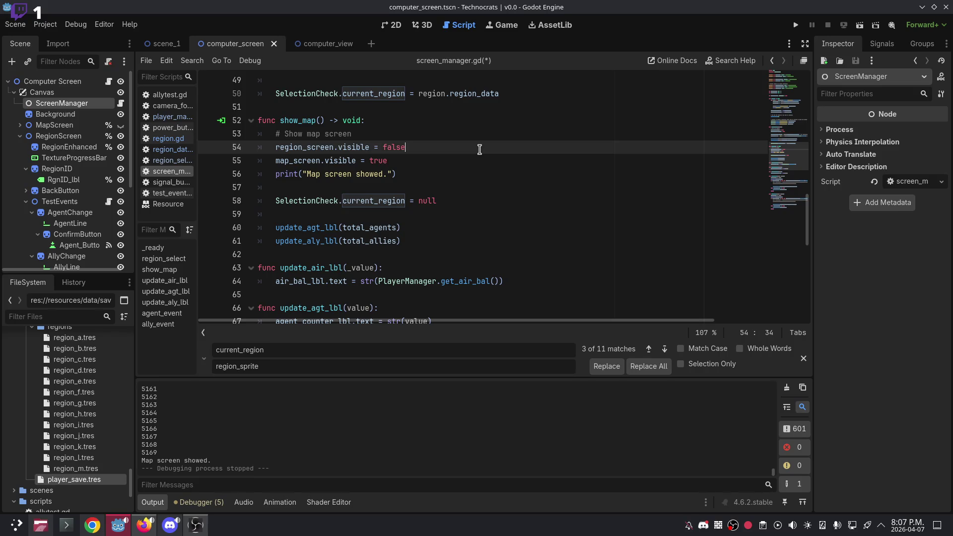
Replace current_region in agent_event's line 75 if condition with SelectionCheck.current_region.
scroll(479, 149, "down", 5)
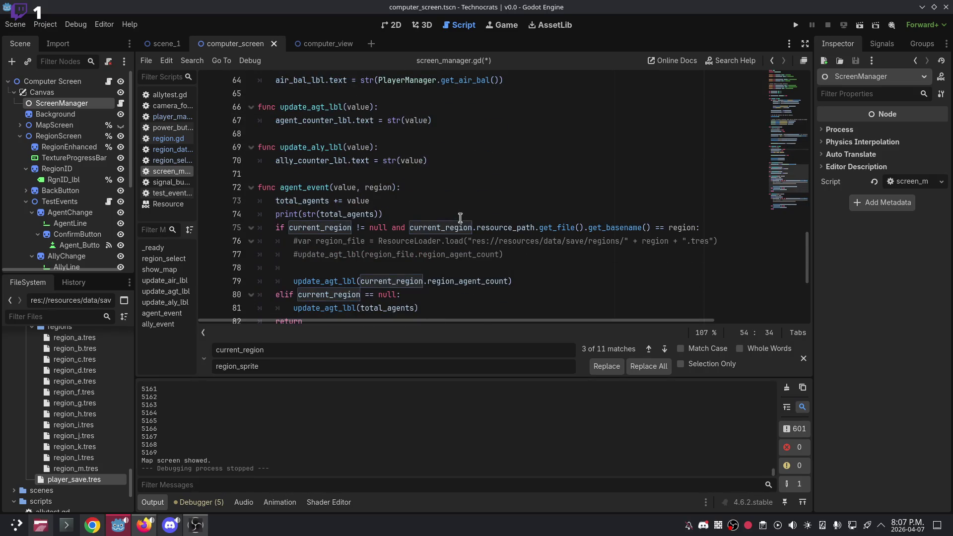
double_click(347, 227)
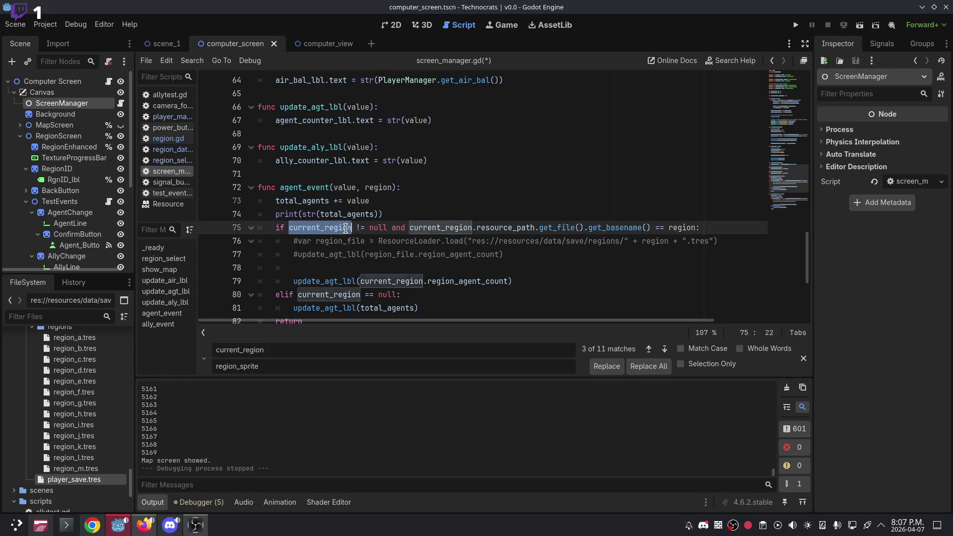
key("BackSpace")
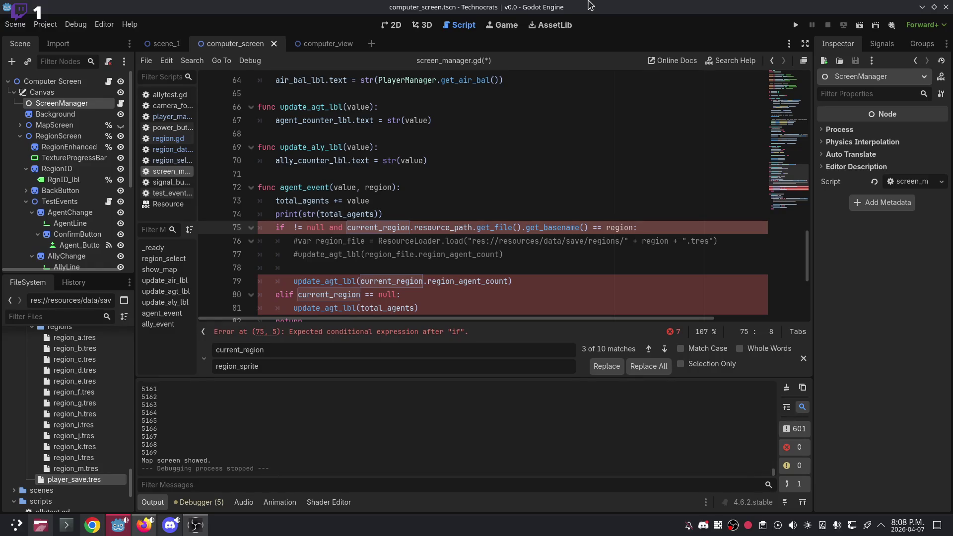
type("SelectionChedck")
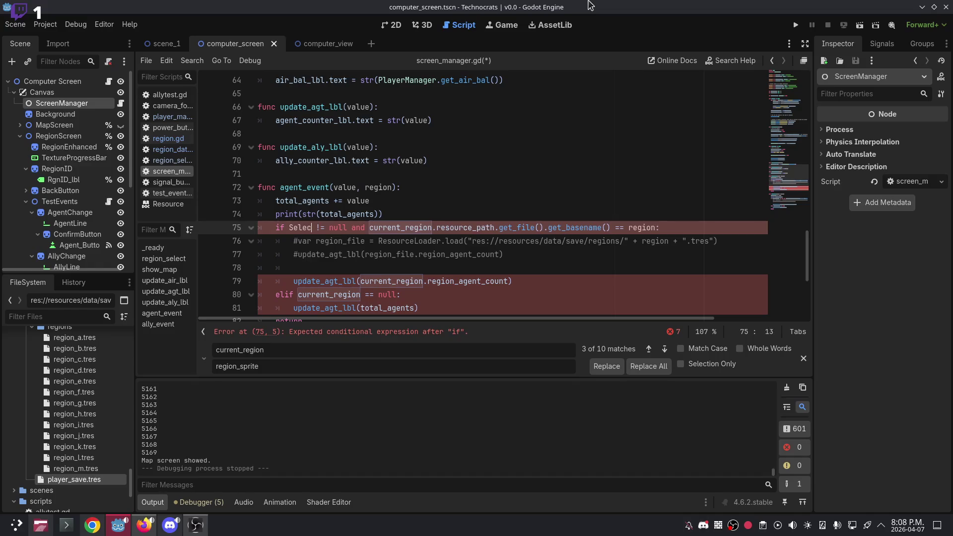
key("BackSpace")
key("BackSpace")
key("BackSpace")
type("ck.")
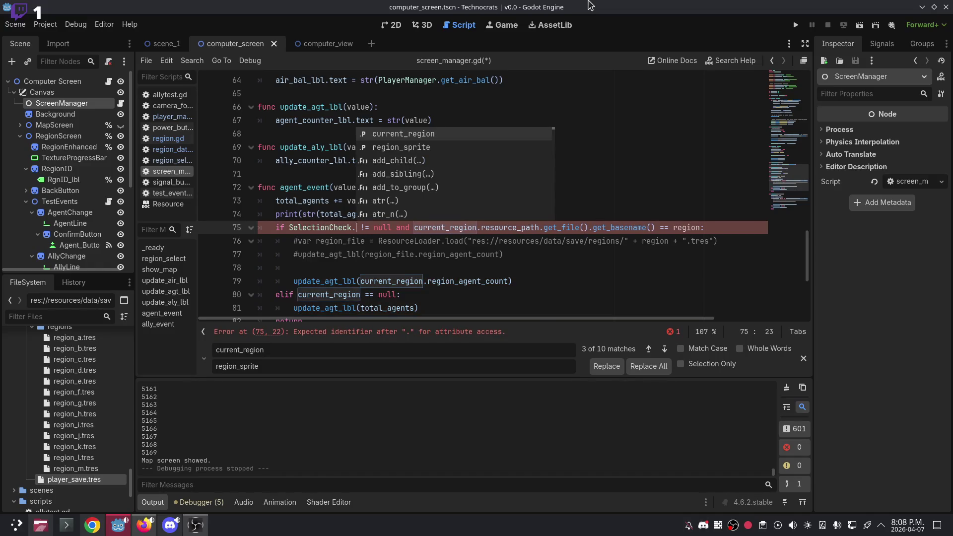
key("Return")
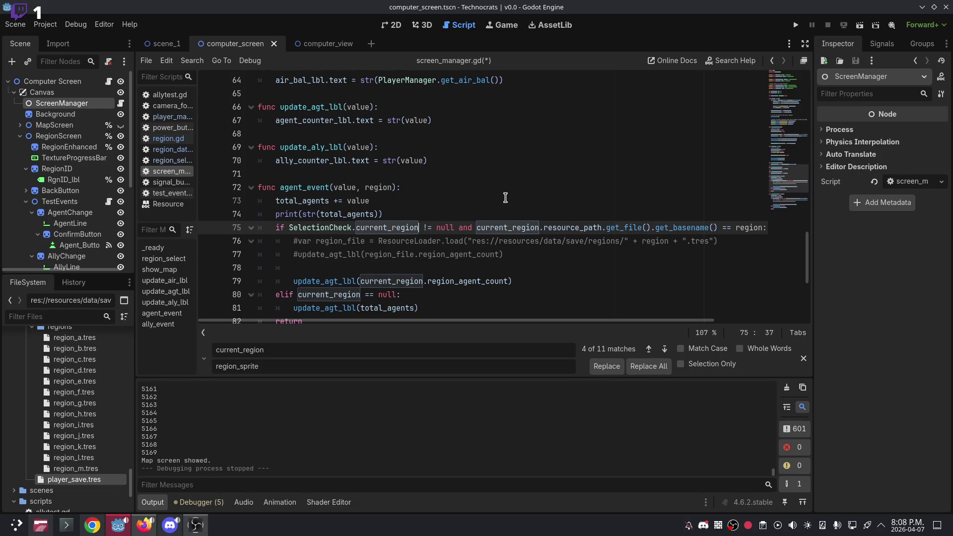
scroll(505, 198, "up", 14)
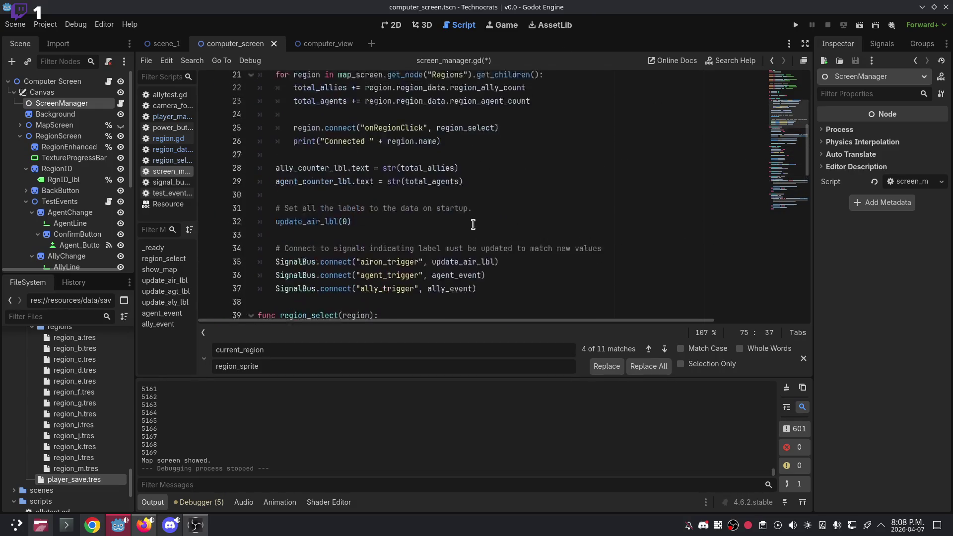
scroll(447, 203, "down", 20)
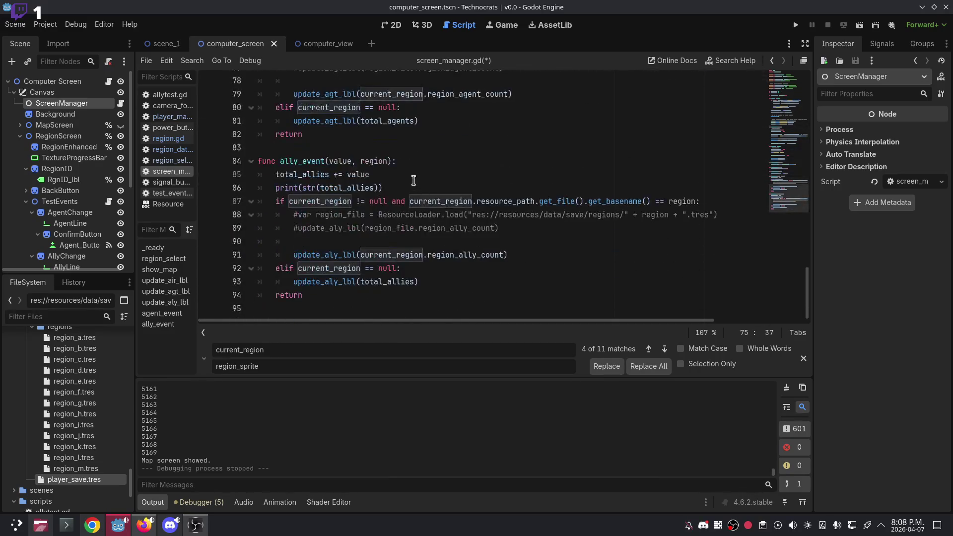
Prefix the current_region checks on lines 87 and 92 in ally_event with SelectionCheck.
left_click(290, 202)
type("SelectionC")
key("Return")
type(".")
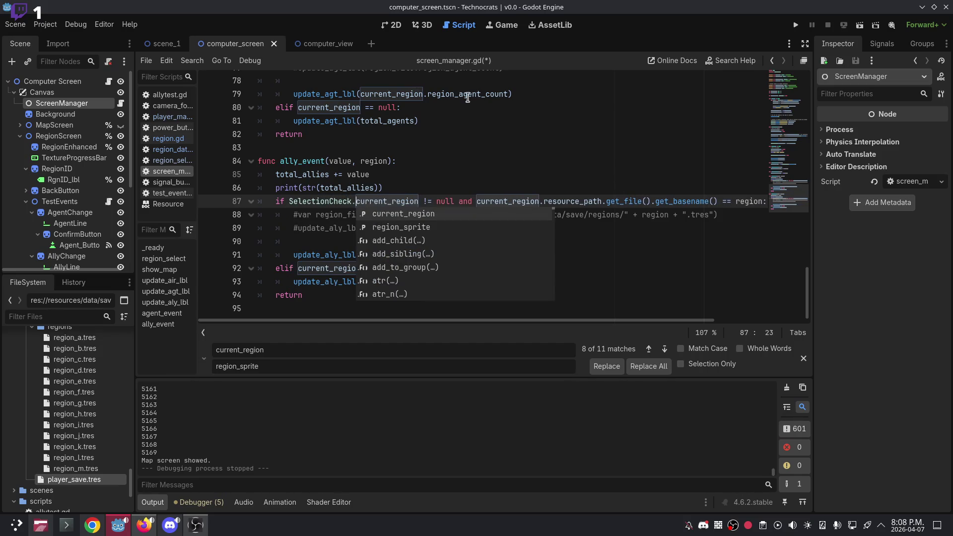
left_click(467, 97)
left_click(301, 268)
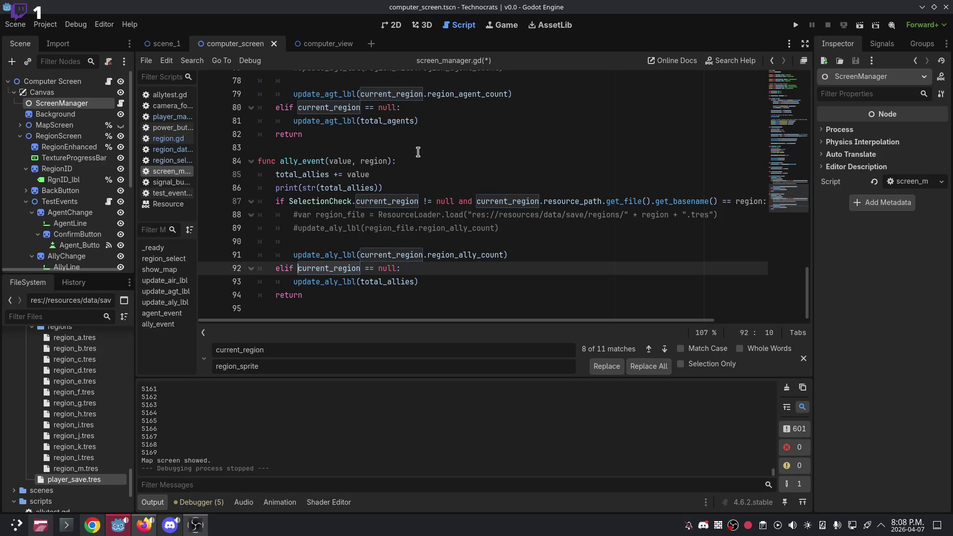
type("SelectionChe")
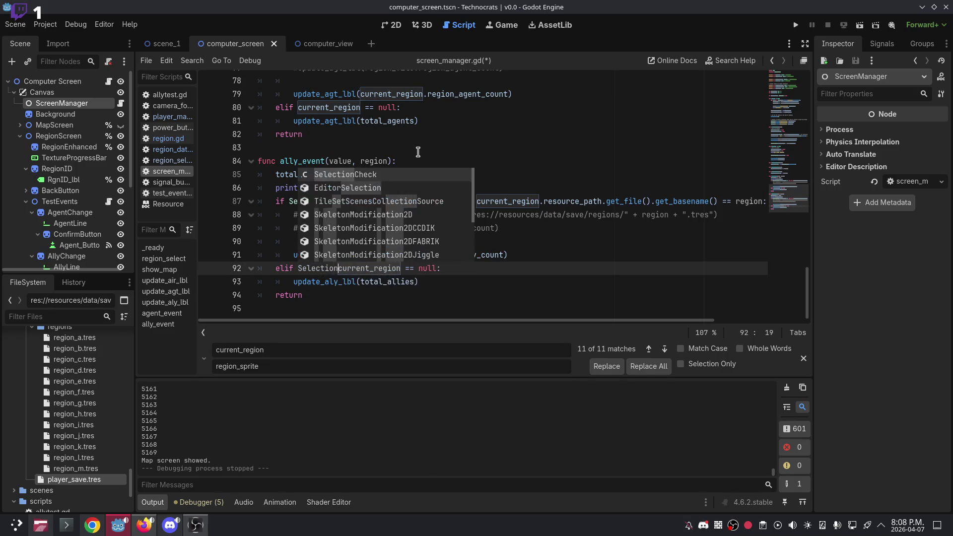
key("Return")
type(".")
left_click(427, 121)
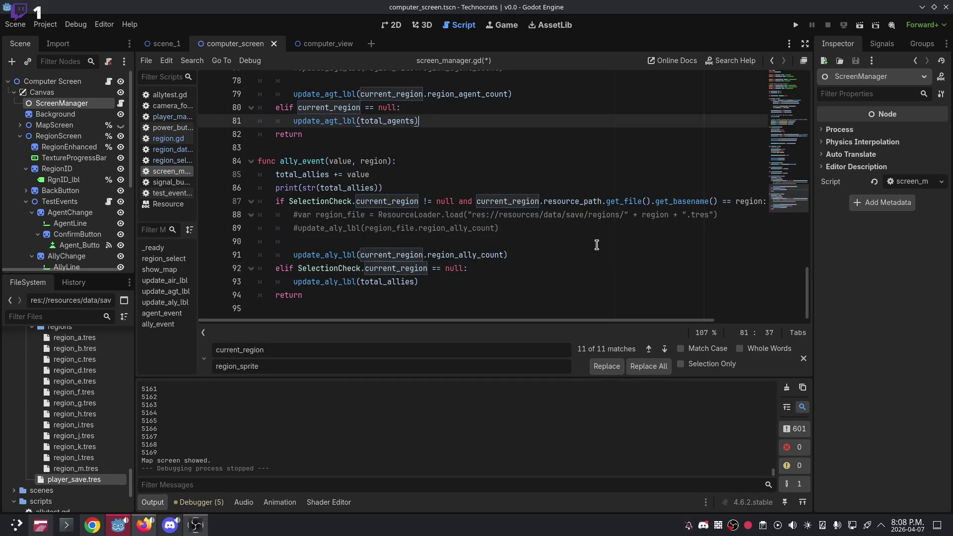
scroll(597, 244, "up", 1)
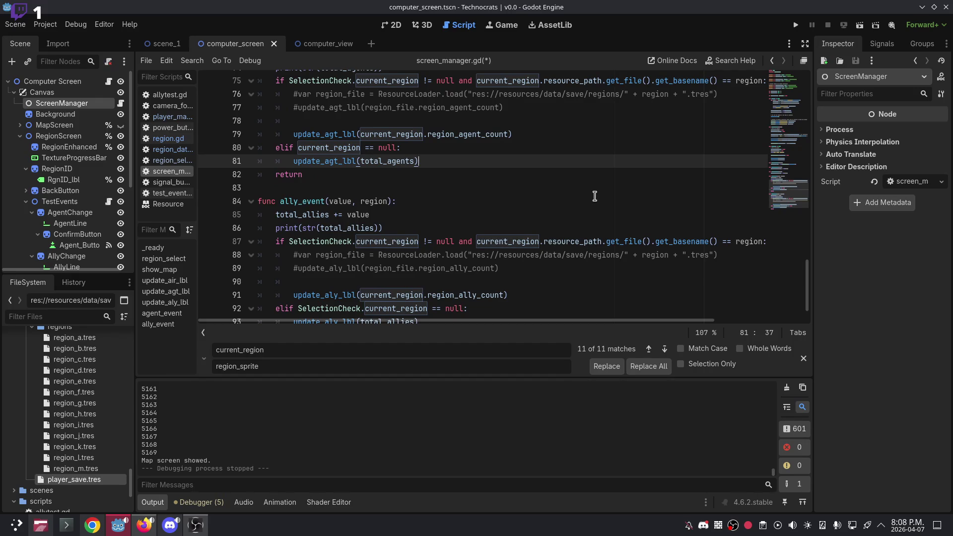
scroll(595, 198, "up", 3)
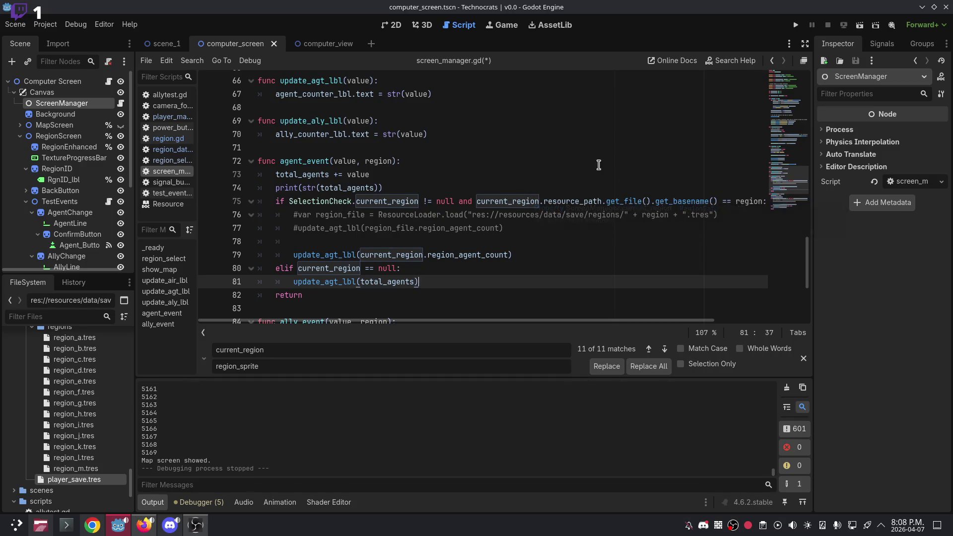
Change the second current_region on line 75 to SelectionCheck.current_region.
double_click(489, 203)
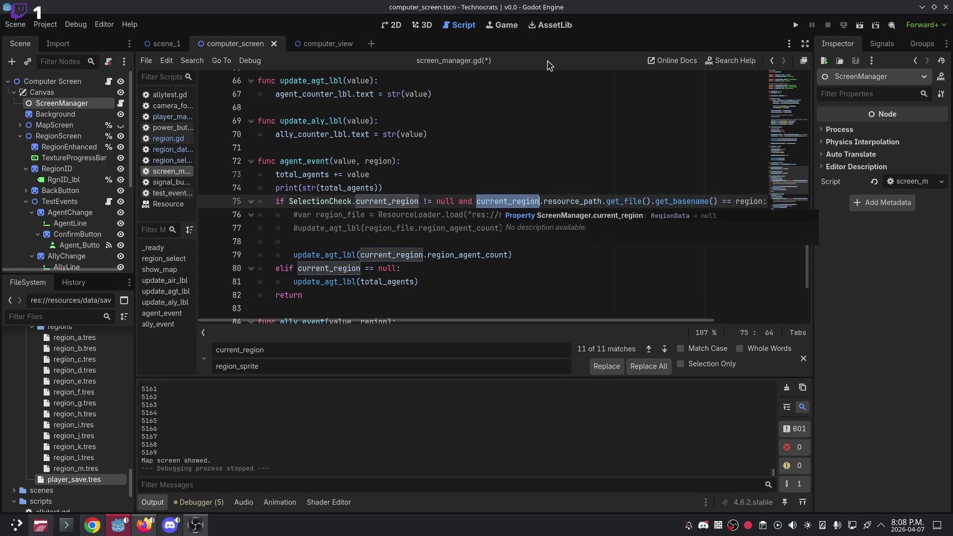
type("Se")
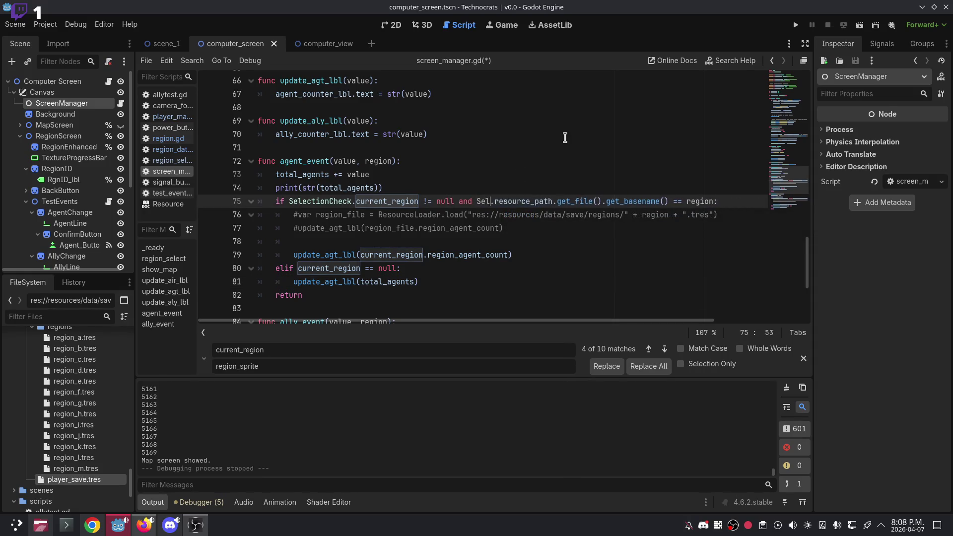
type("ctionCheck.c")
key("Return")
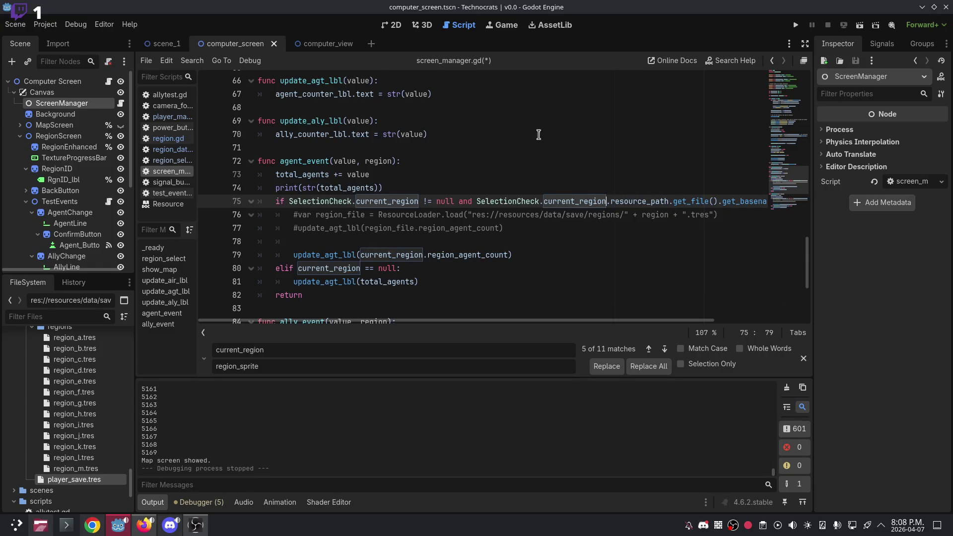
left_click(362, 255)
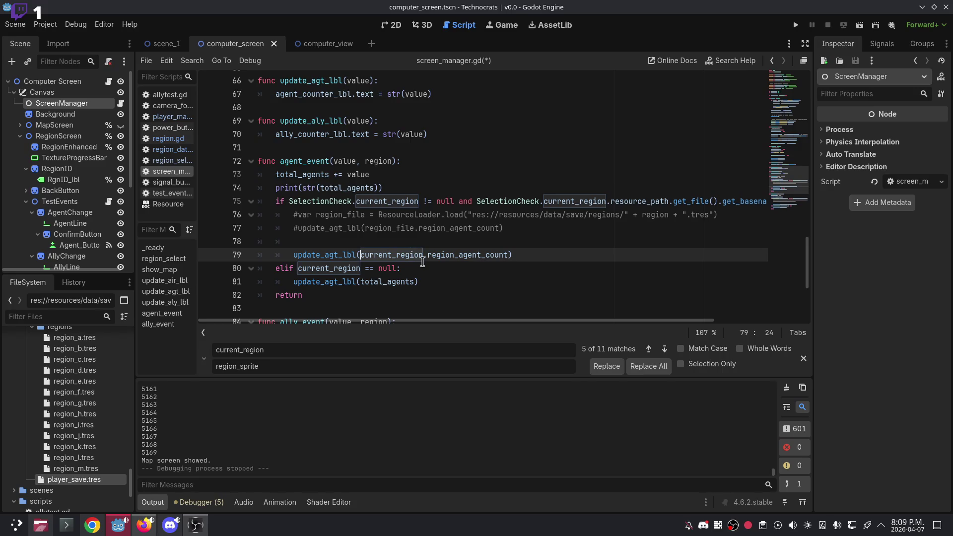
scroll(422, 262, "down", 3)
scroll(416, 212, "down", 1)
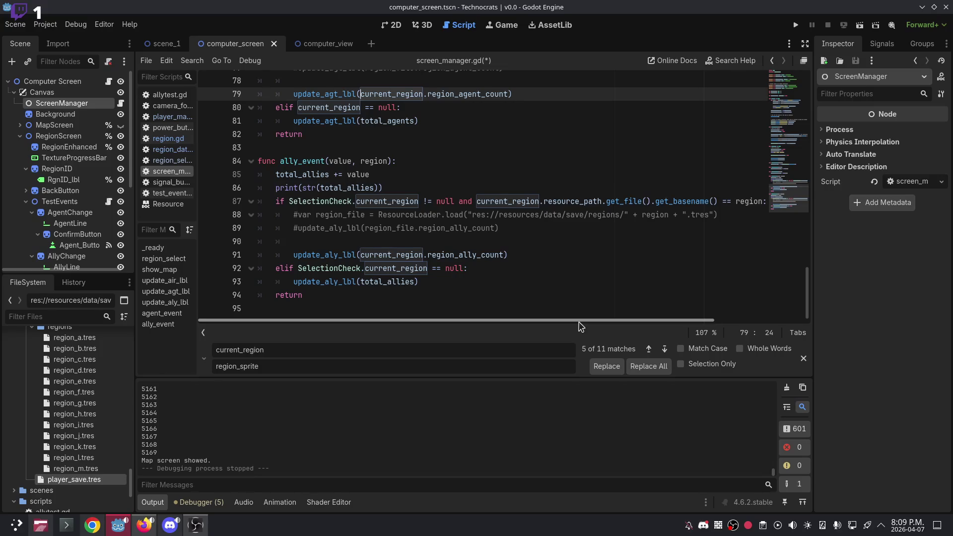
mouse_move(579, 321)
left_mouse_down()
mouse_move(667, 320)
mouse_move(506, 288)
left_mouse_up()
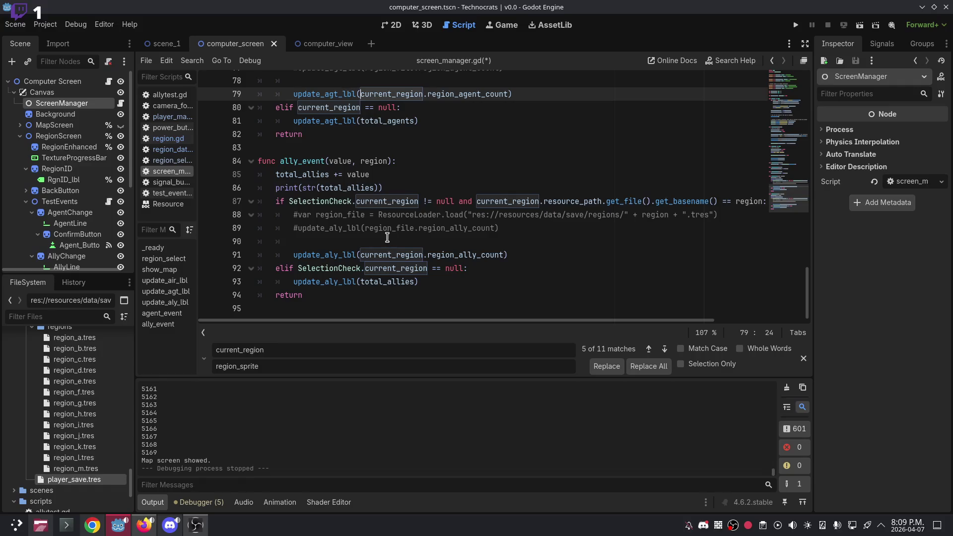
Prefix current_region on line 87 in ally_event with SelectionCheck.
left_click(474, 200)
left_click(475, 208)
left_click(475, 202)
type("SelectionCheckl.")
key("BackSpace")
key("BackSpace")
type(".")
Prefix current_region on line 79 with SelectionCheck.
left_click(546, 107)
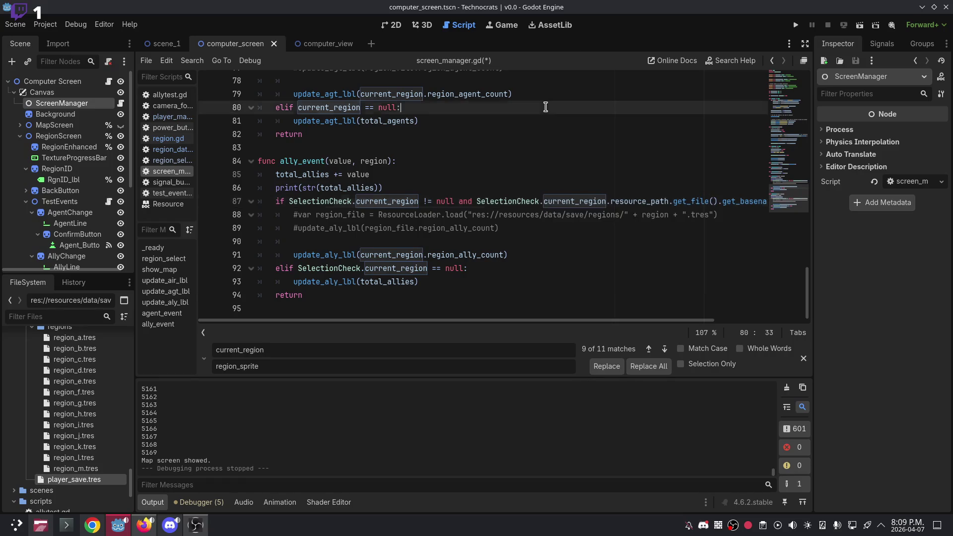
left_click(361, 94)
scroll(422, 185, "up", 1)
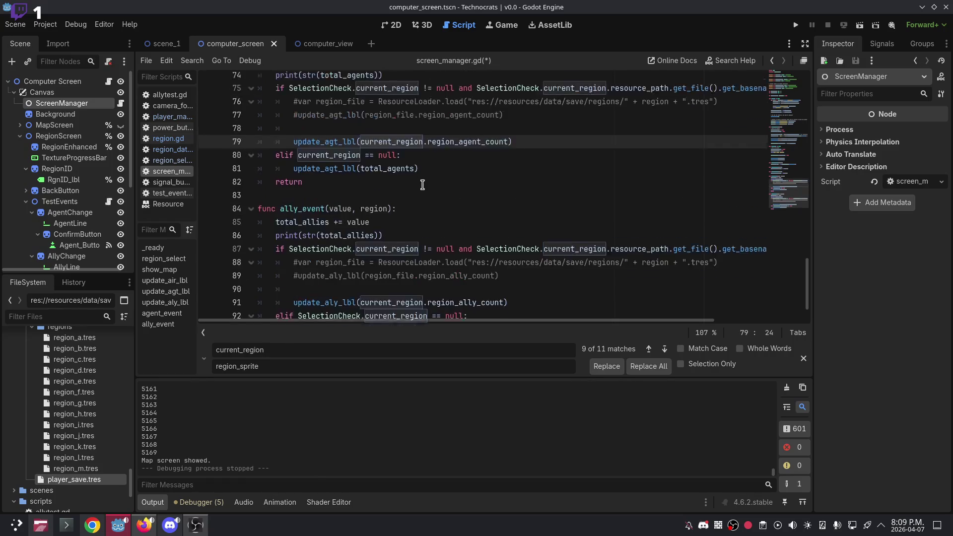
scroll(422, 185, "up", 3)
type("Selection")
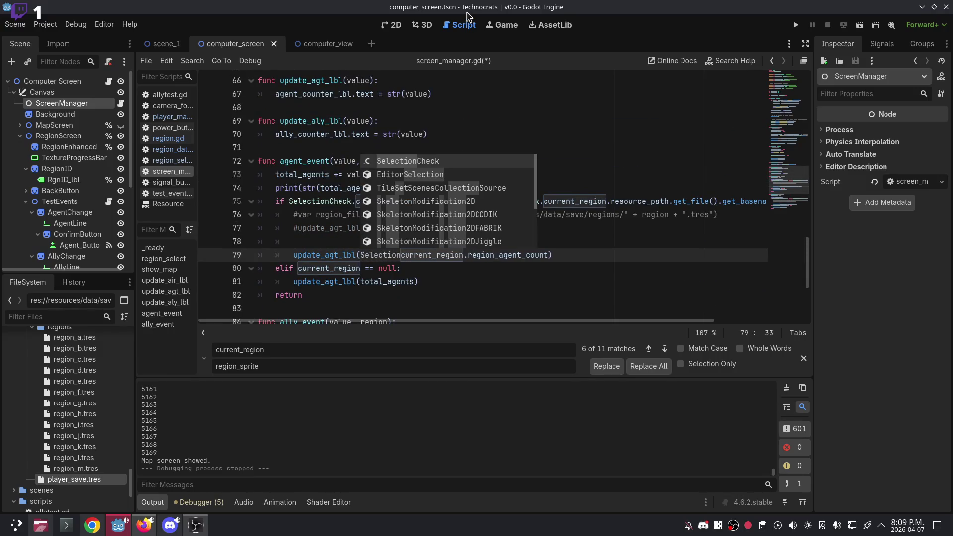
key("Return")
type(".")
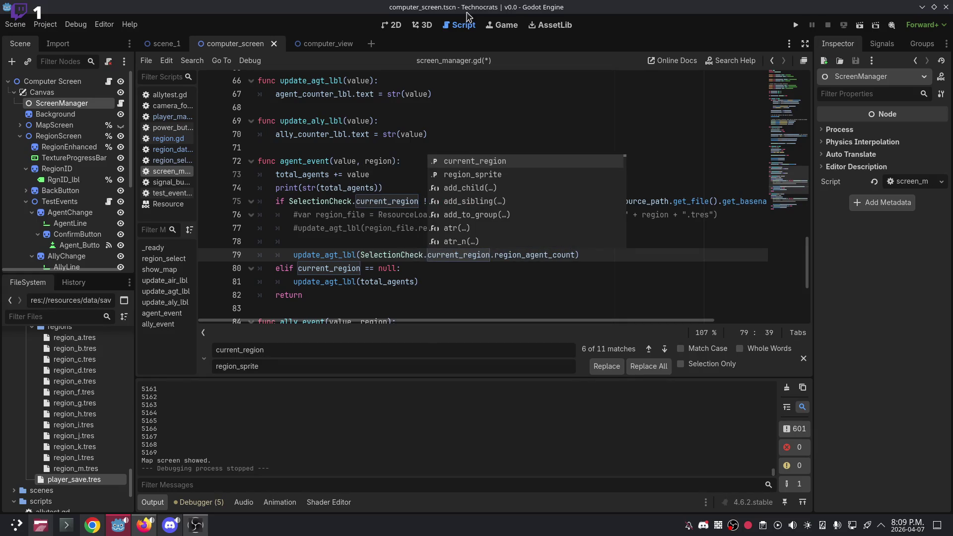
Prefix line 80's current_region with SelectionCheck and delete commented-out lines 76–78.
left_click(341, 219)
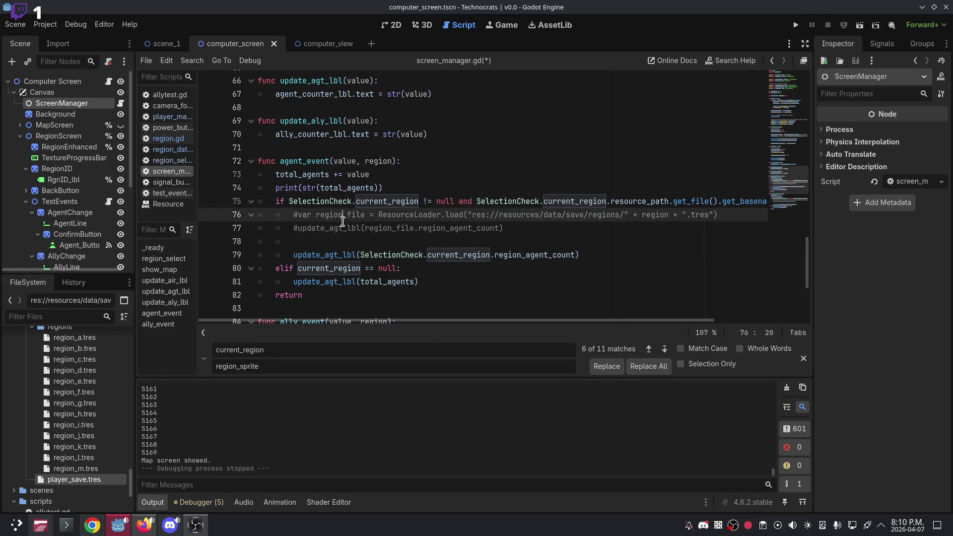
left_click(299, 268)
type("SelectionCheck.")
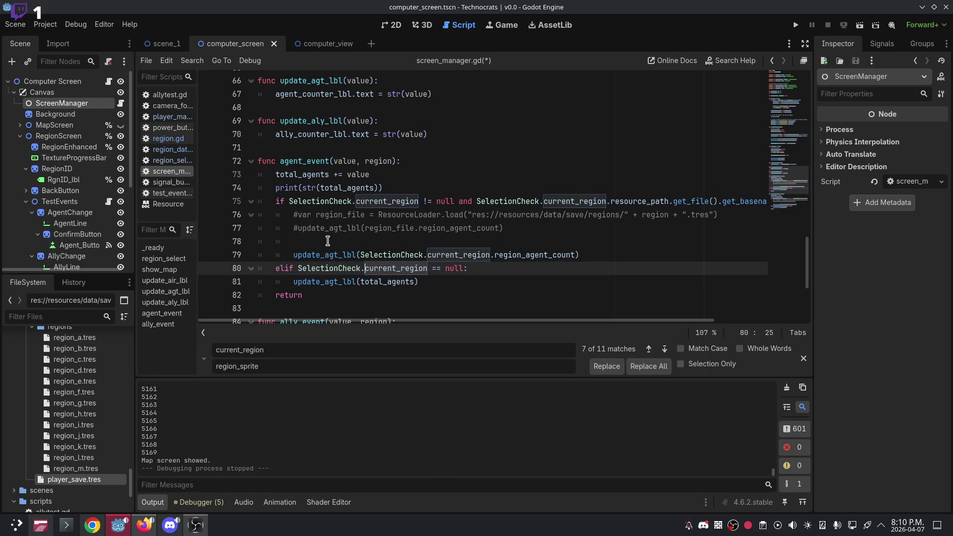
left_click(484, 119)
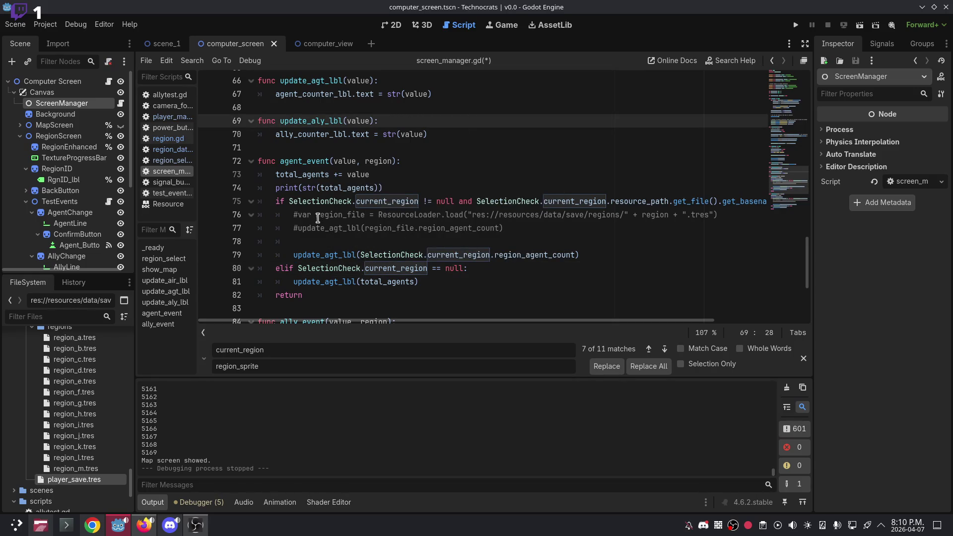
left_click_drag(317, 243, 182, 215)
key("BackSpace")
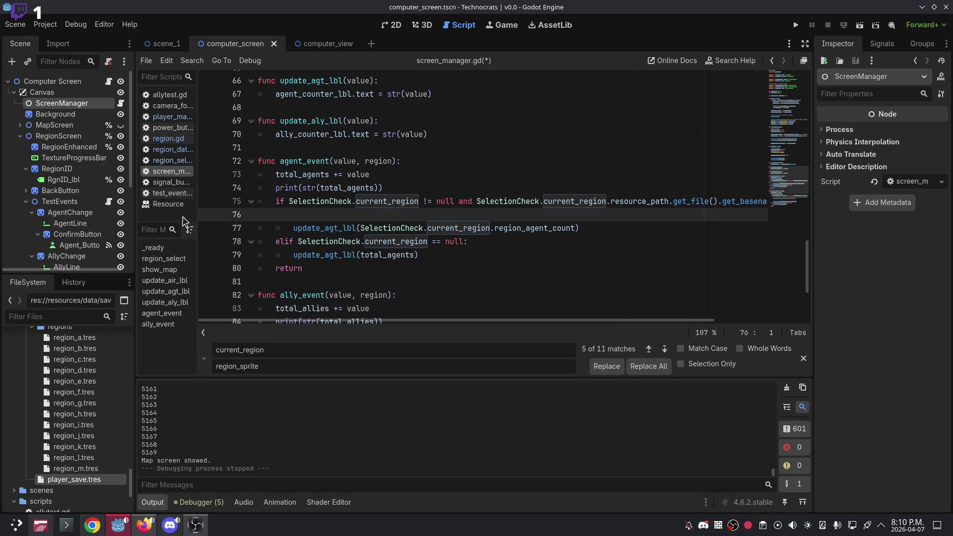
Remove the leftover blank line, set a breakpoint on line 76, and delete ally_event's commented region file lines.
key("BackSpace")
left_click(208, 214)
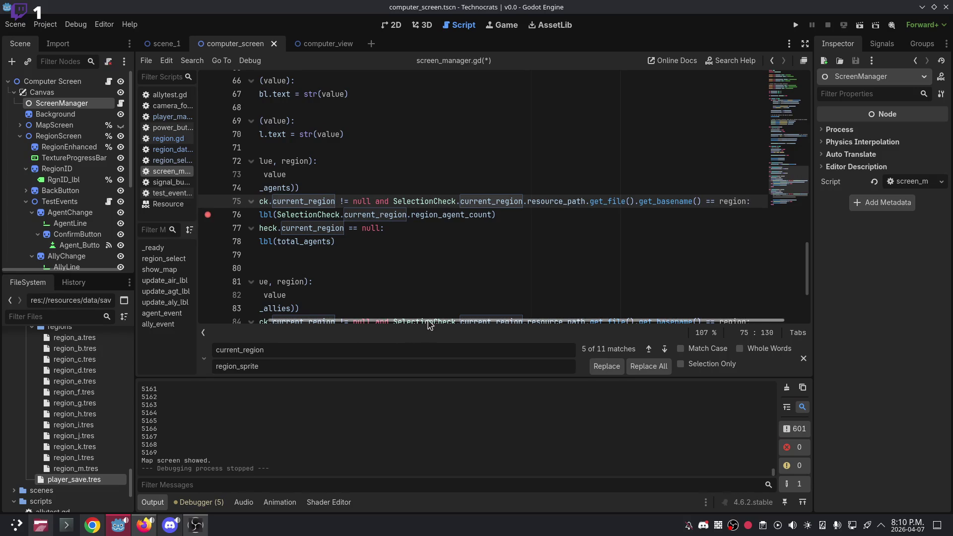
scroll(416, 264, "left", 3)
scroll(416, 264, "down", 3)
left_click_drag(323, 243, 177, 214)
key("BackSpace")
key("BackSpace")
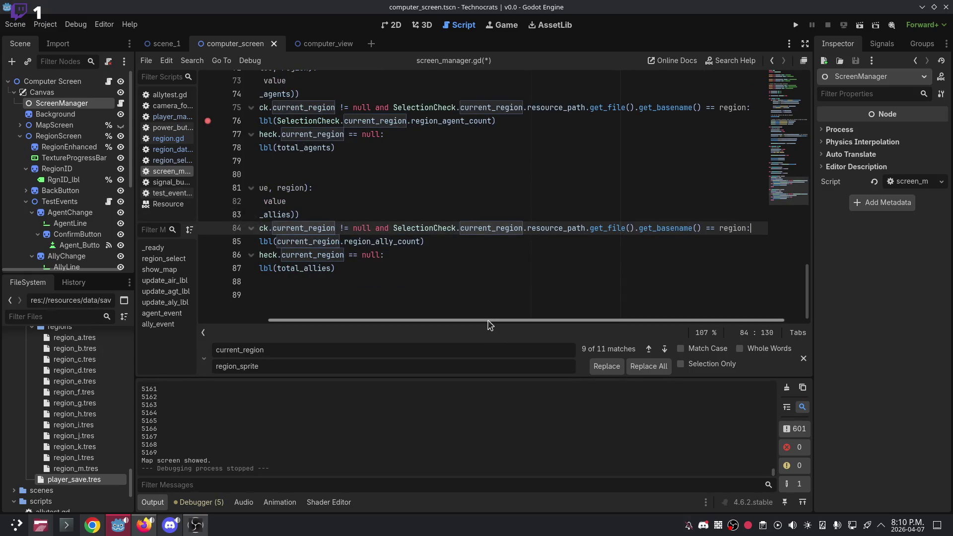
left_click_drag(487, 320, 409, 320)
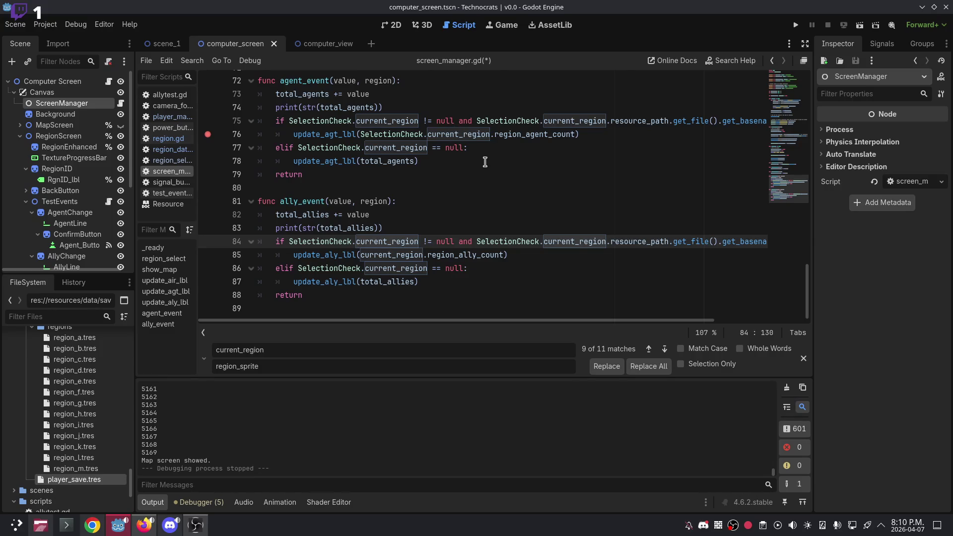
scroll(408, 207, "up", 3)
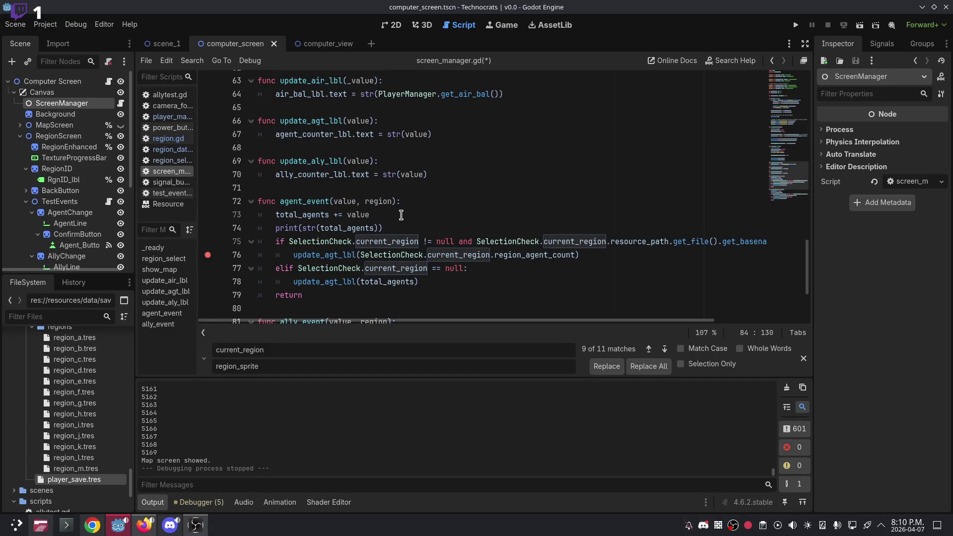
Delete the var current_region declaration near line 18 at the top of screen_manager.gd.
scroll(441, 165, "up", 2)
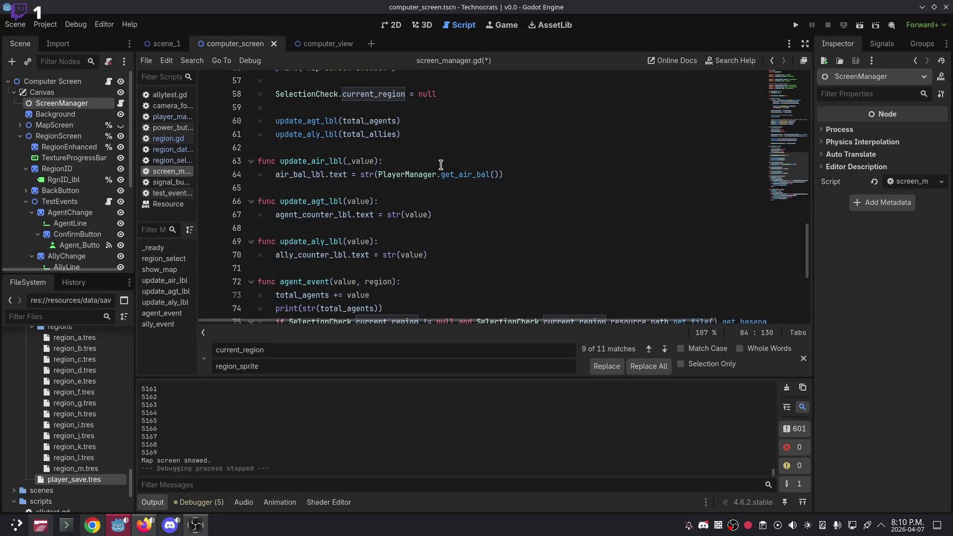
scroll(440, 164, "up", 4)
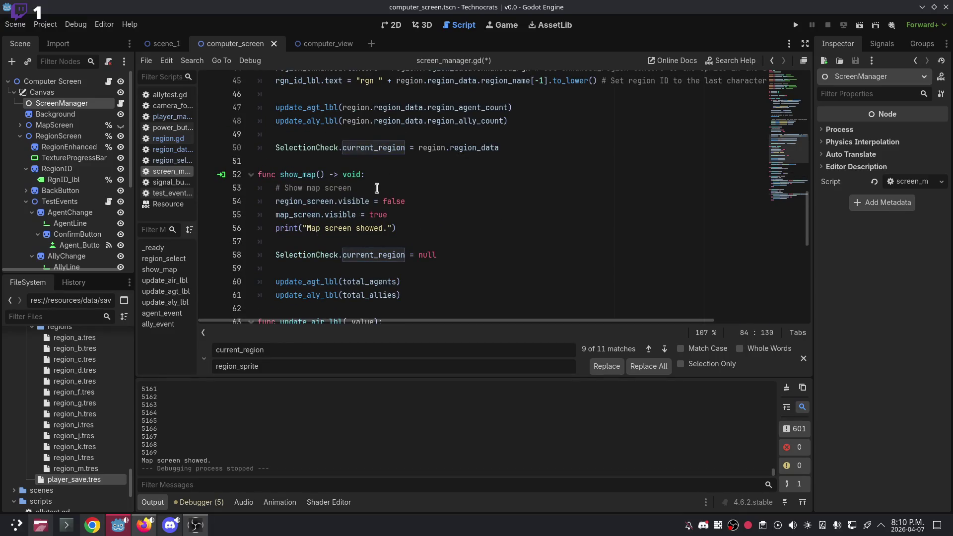
scroll(373, 195, "up", 3)
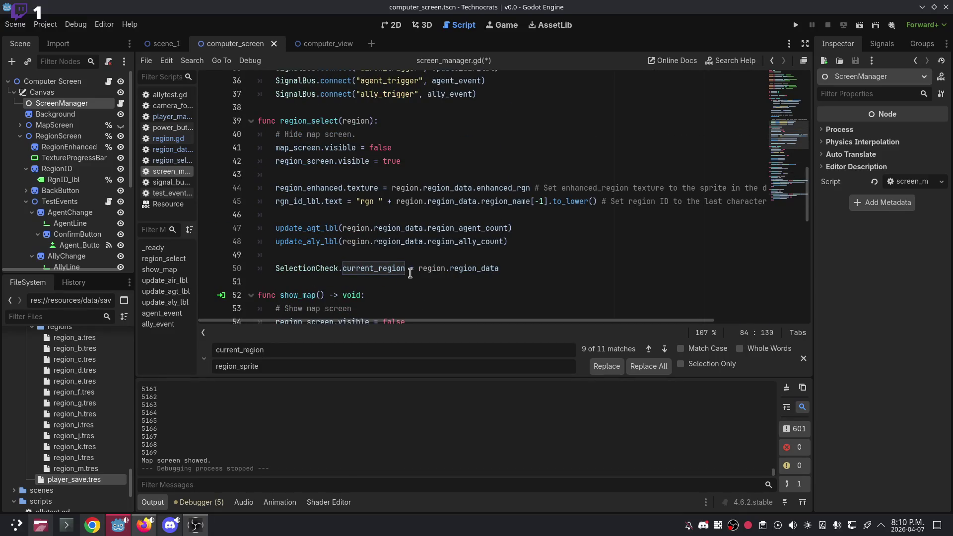
scroll(443, 162, "up", 3)
scroll(442, 161, "up", 3)
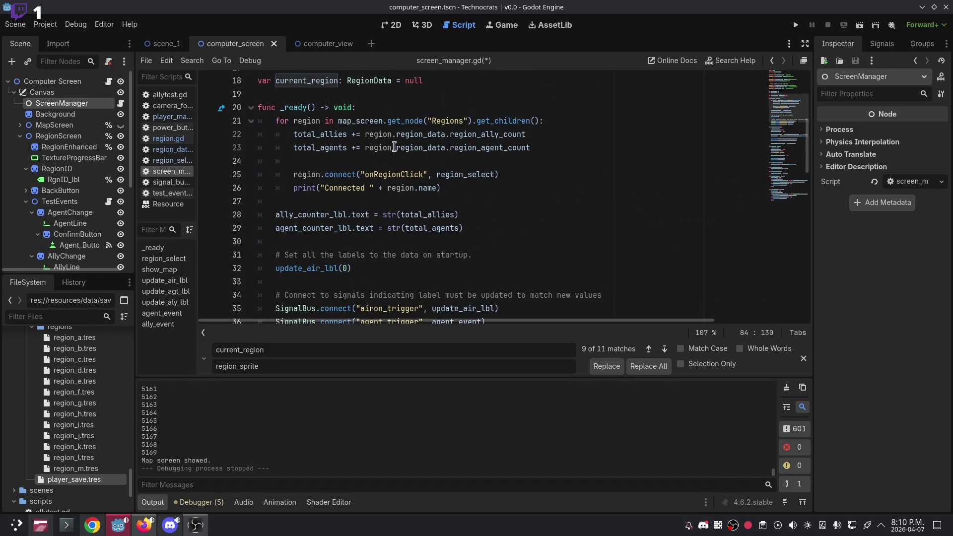
mouse_move(392, 146)
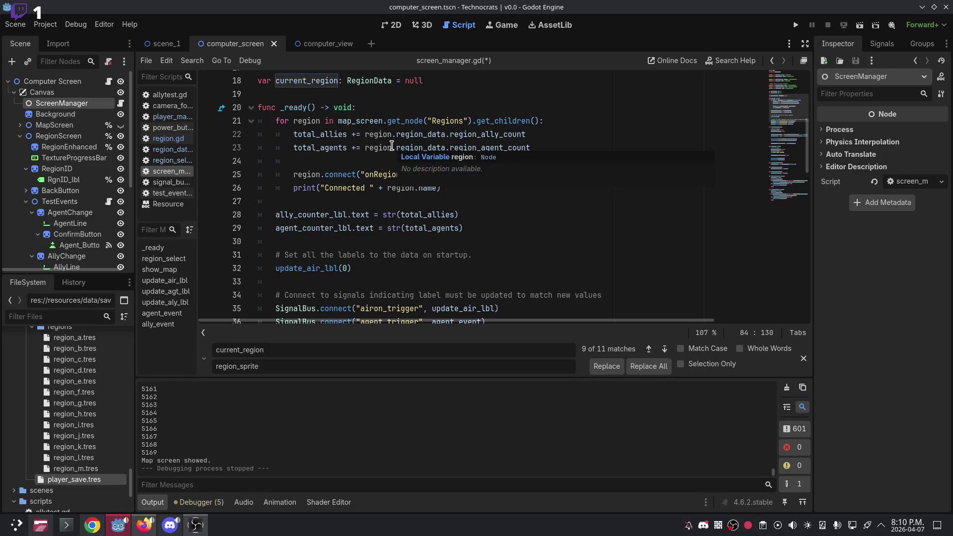
scroll(423, 138, "up", 2)
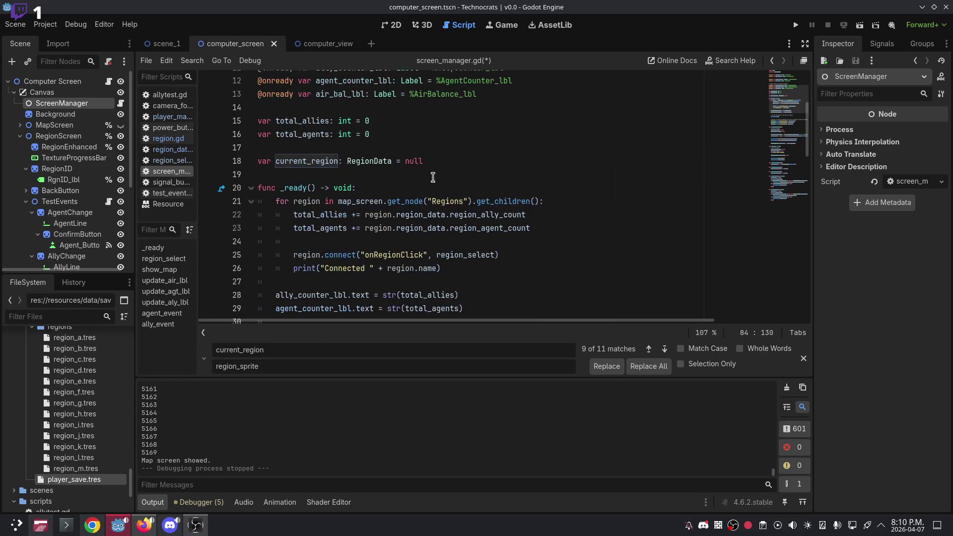
left_click(433, 165)
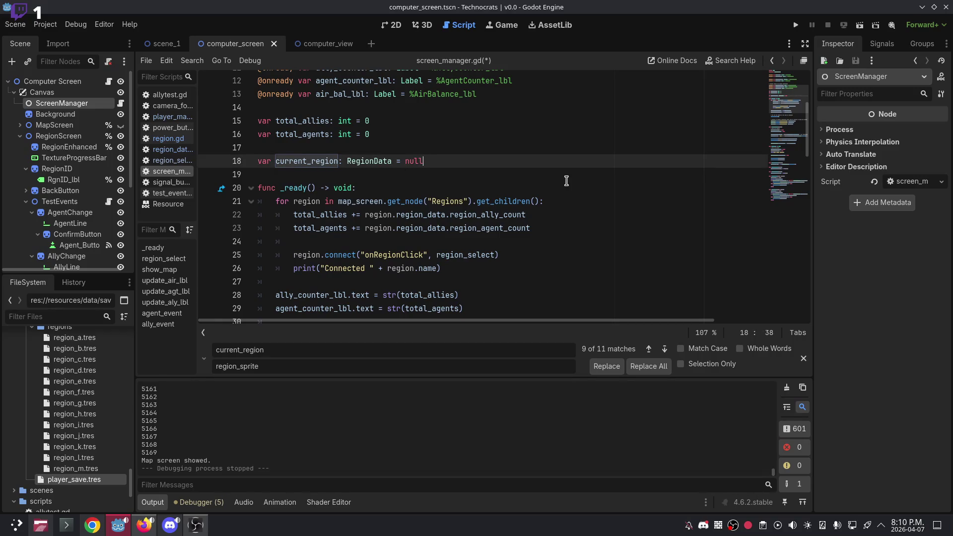
key("BackSpace")
key("BackSpace")
key("BackSpace")
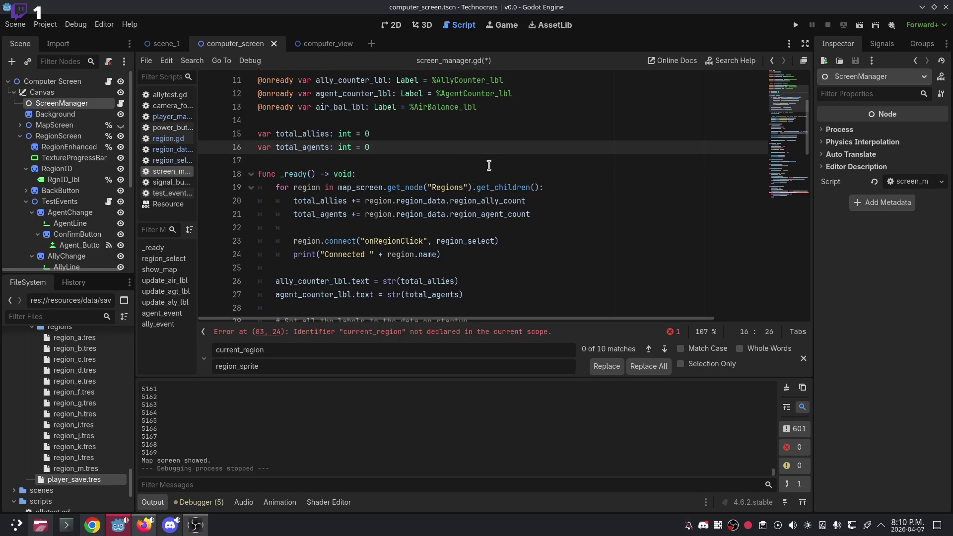
Change line 83 to SelectionCheck.current_region.region_ally_count and save screen_manager.gd.
scroll(486, 186, "down", 13)
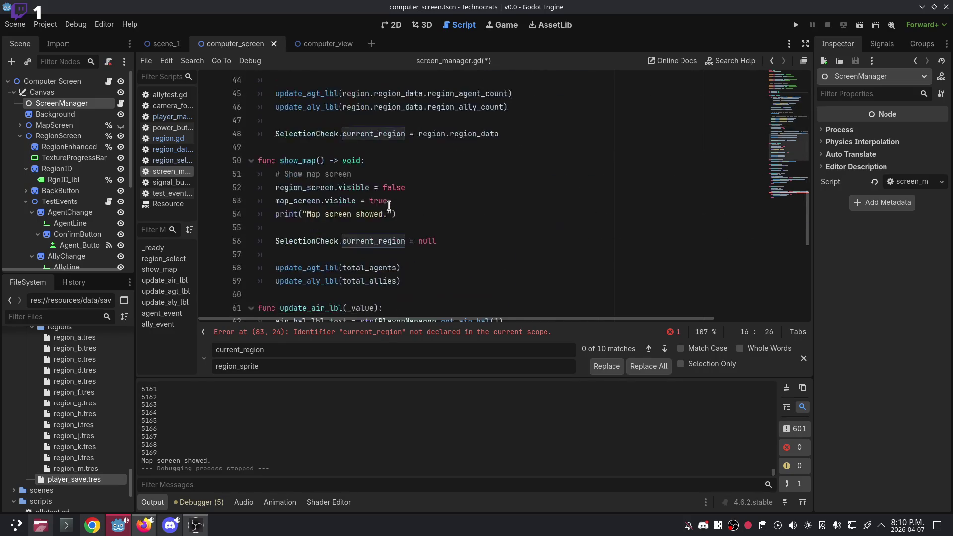
scroll(397, 218, "down", 4)
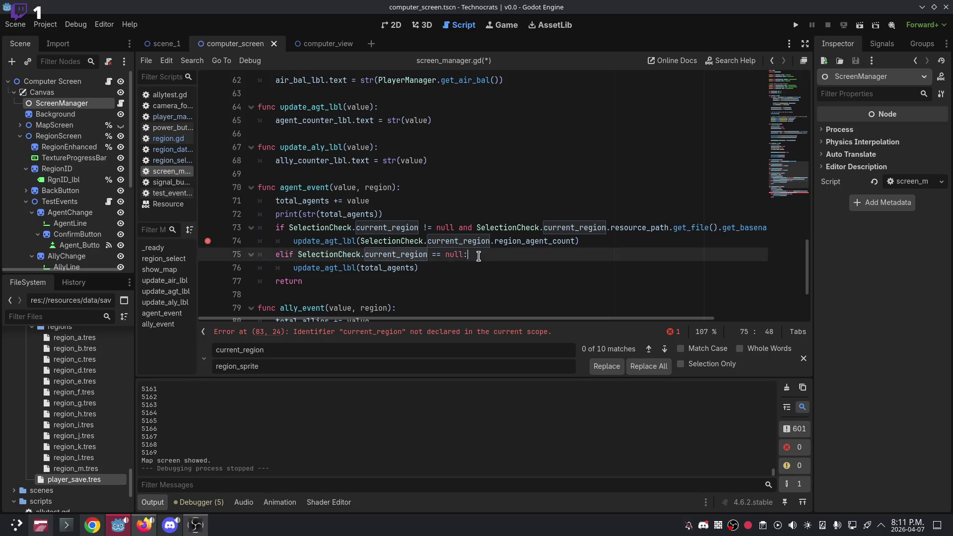
left_click(467, 241)
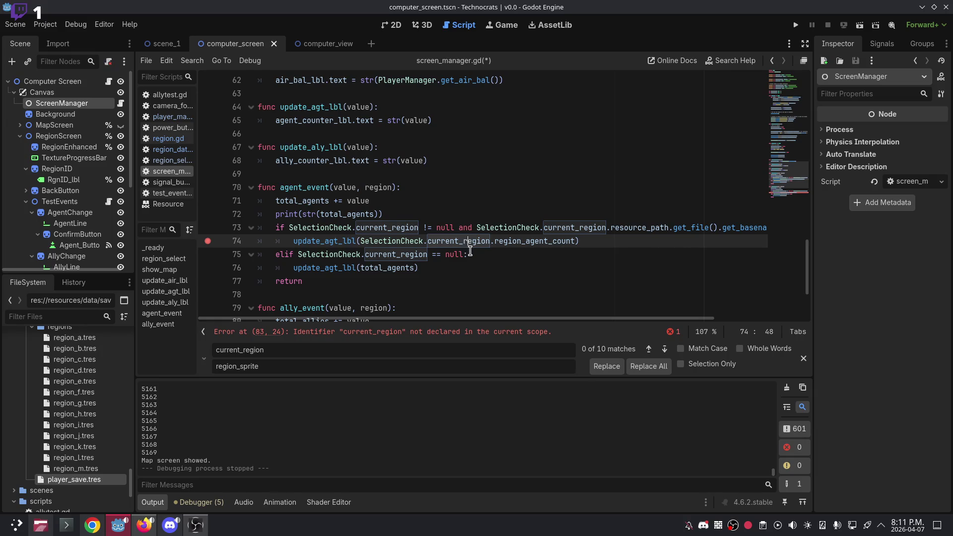
scroll(468, 248, "down", 3)
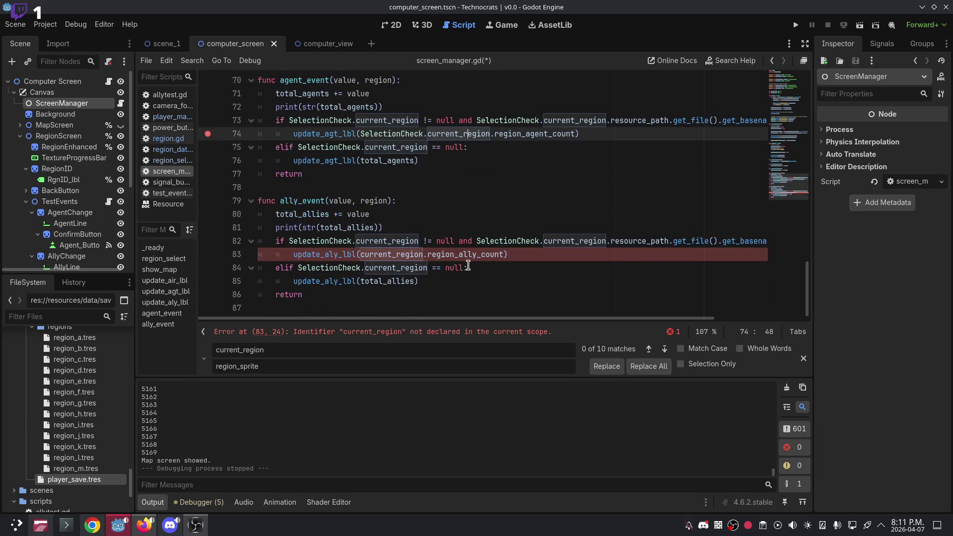
left_click(360, 254)
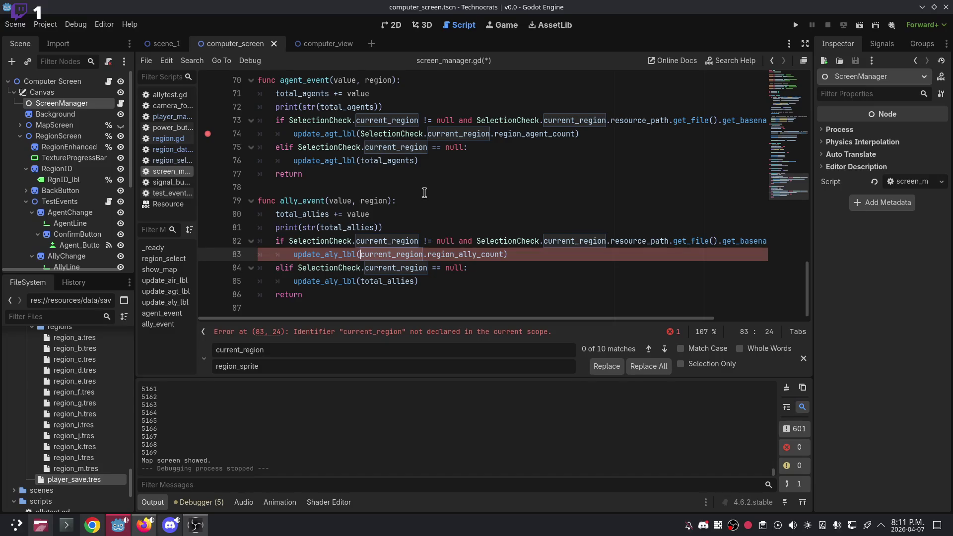
type("SelectionCheck.")
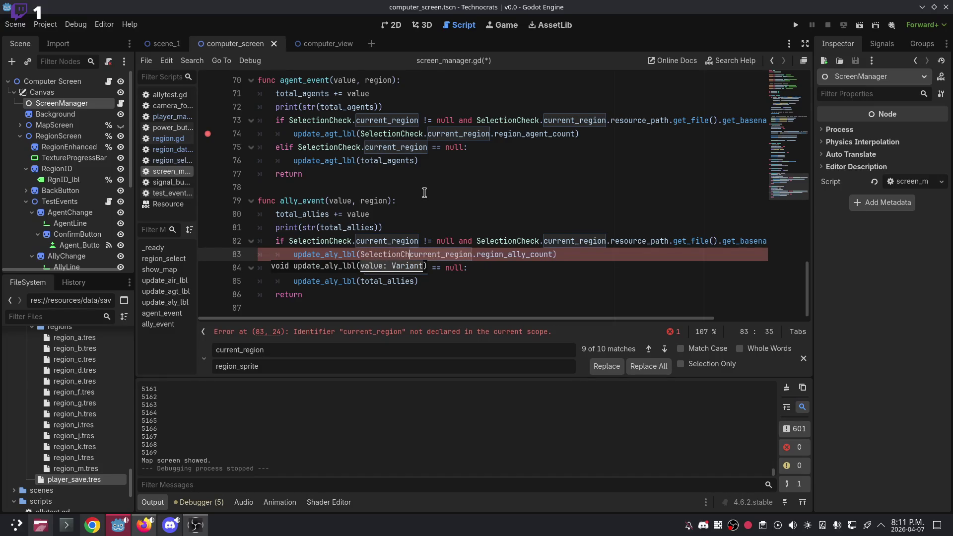
left_click(423, 193)
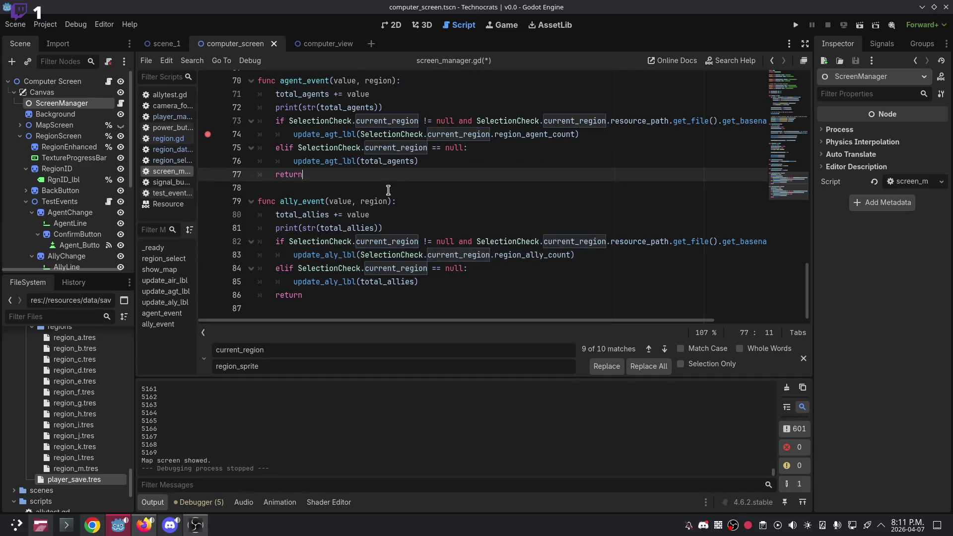
key("ctrl+s")
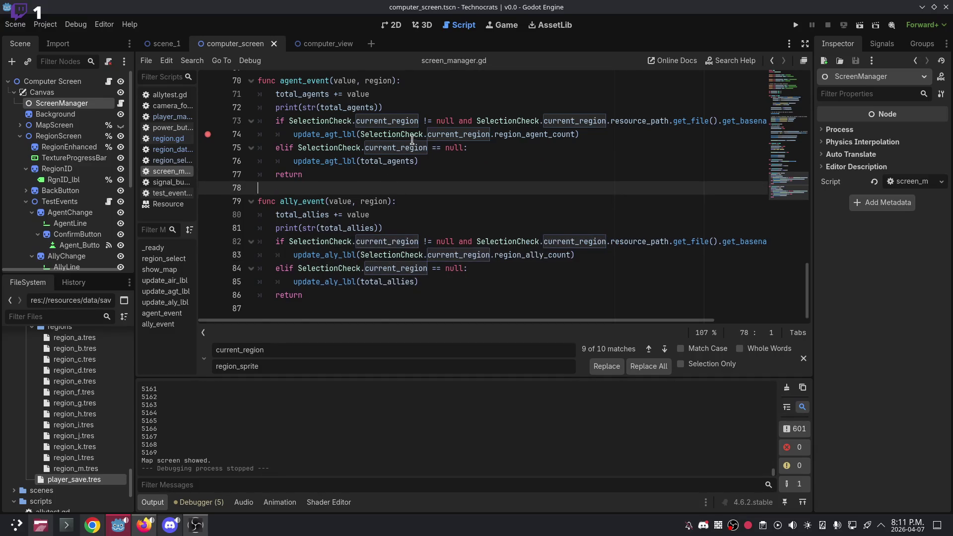
scroll(363, 134, "up", 5)
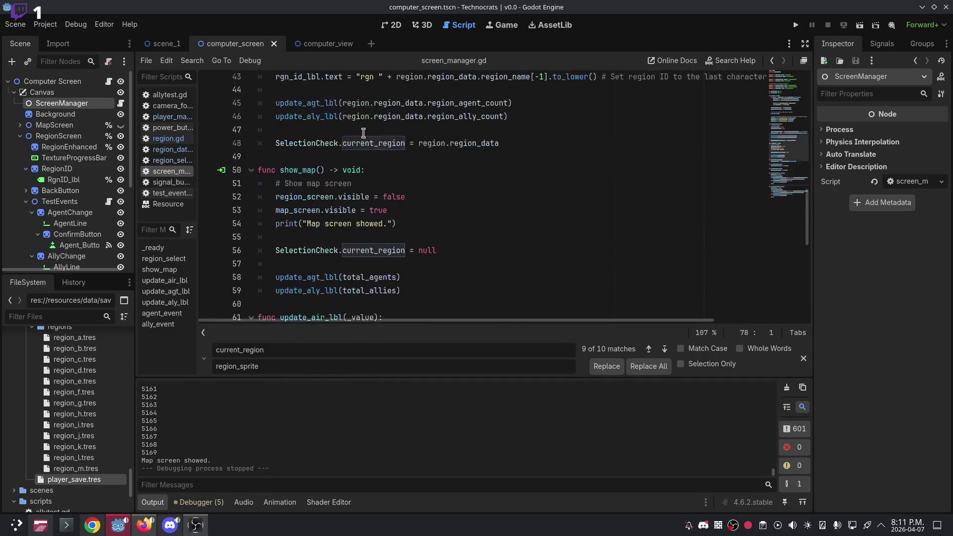
Peek at the computer_view scene, then return to computer_screen.
left_click(314, 50)
left_click(229, 44)
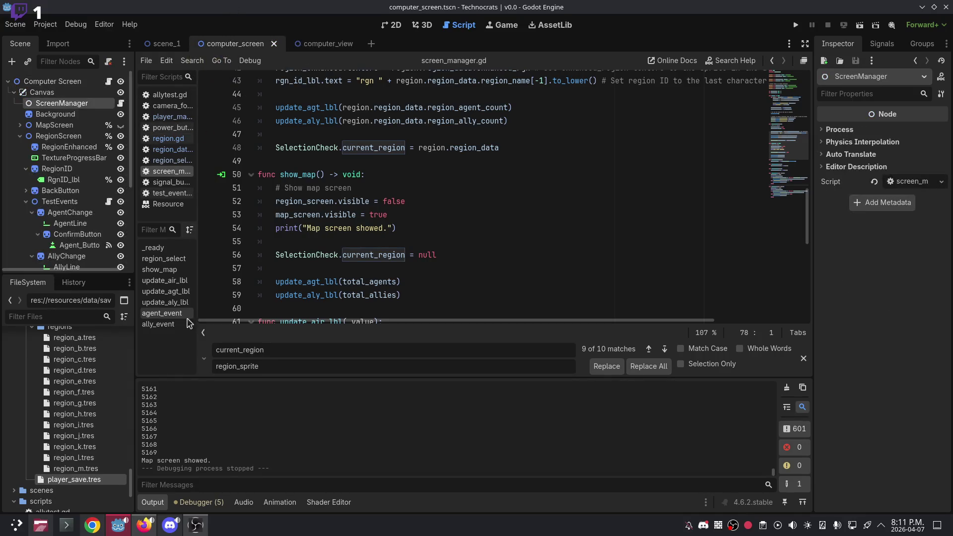
scroll(108, 455, "down", 2)
scroll(108, 455, "down", 2)
Inspect region_selection.gd, region_data.gd and region.gd, then view signal_bus.gd's ally_trigger signal.
left_click(172, 159)
left_click(172, 149)
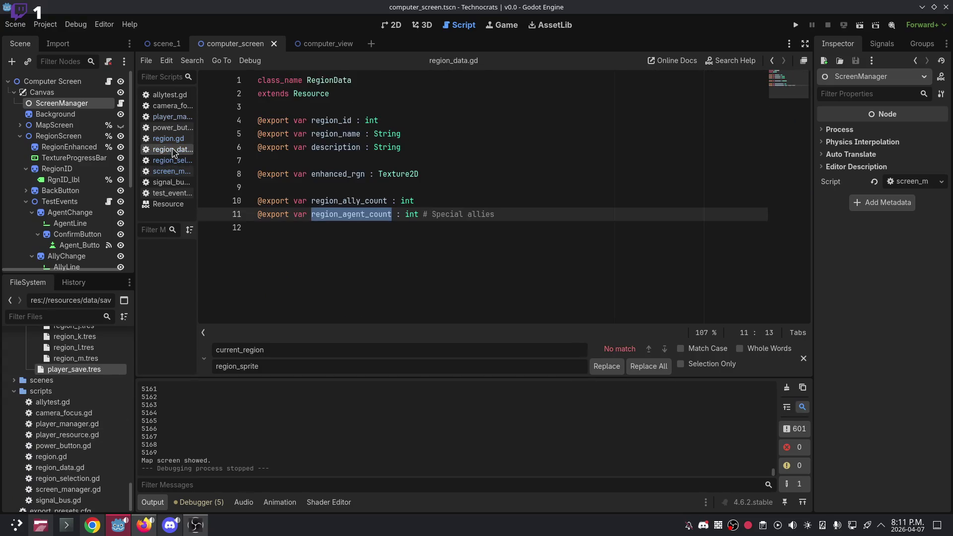
left_click(169, 138)
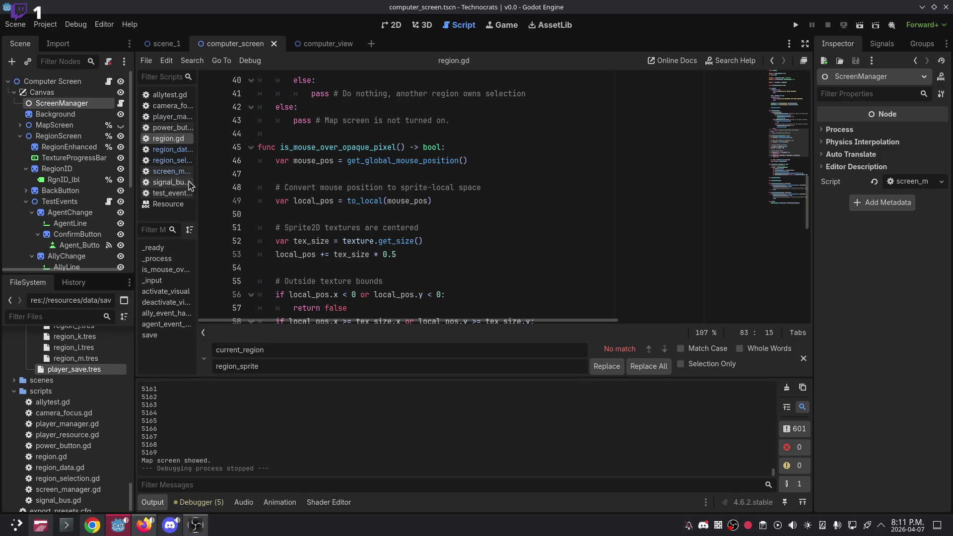
scroll(218, 191, "down", 3)
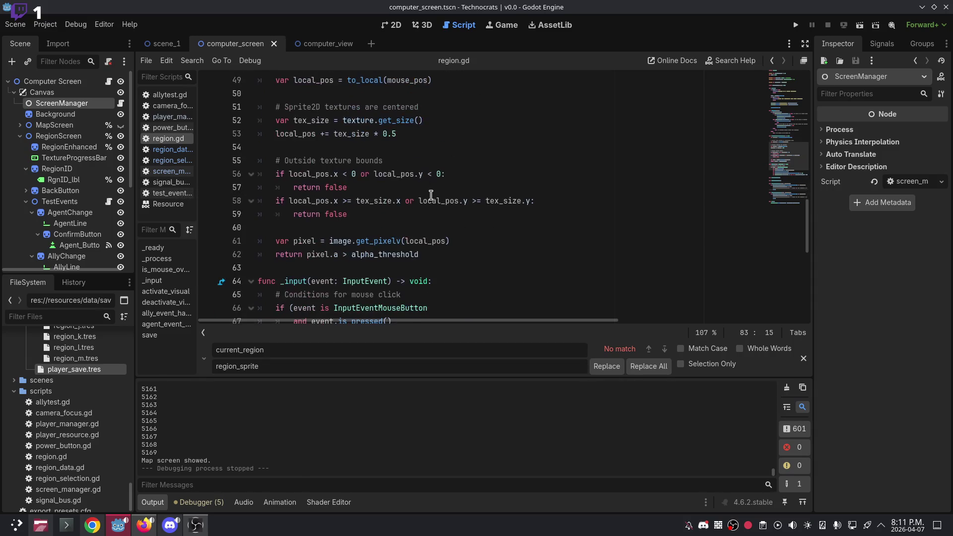
left_click(184, 183)
left_click(492, 147)
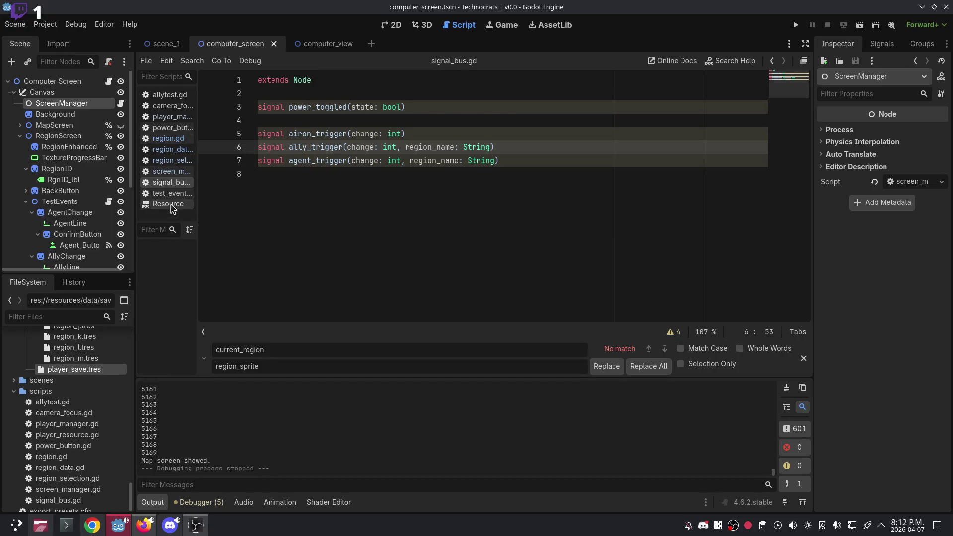
Close the Resource docs and all open scripts, then reopen region_data.gd from the FileSystem dock.
left_click_drag(174, 193, 180, 162)
left_click(168, 204)
right_click(171, 204)
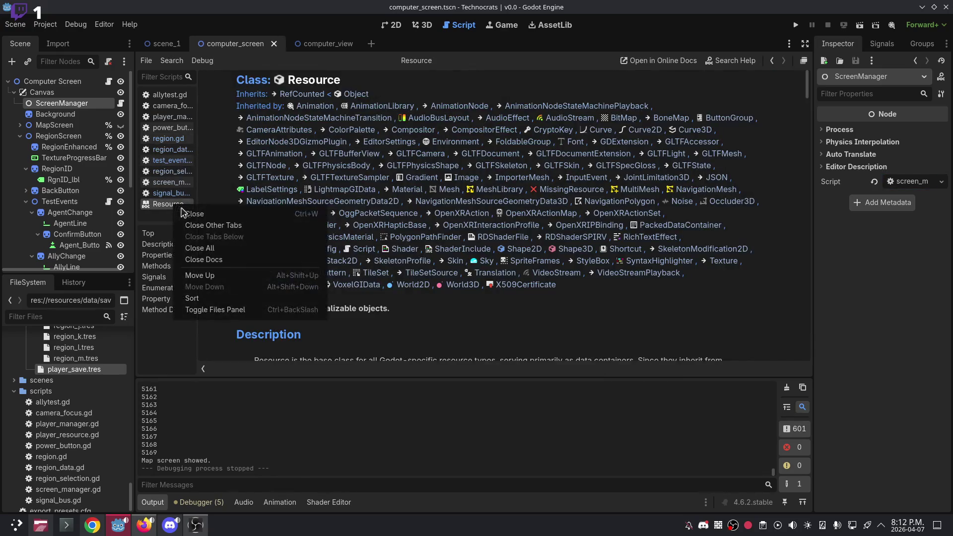
left_click(194, 214)
left_click(169, 94)
right_click(169, 94)
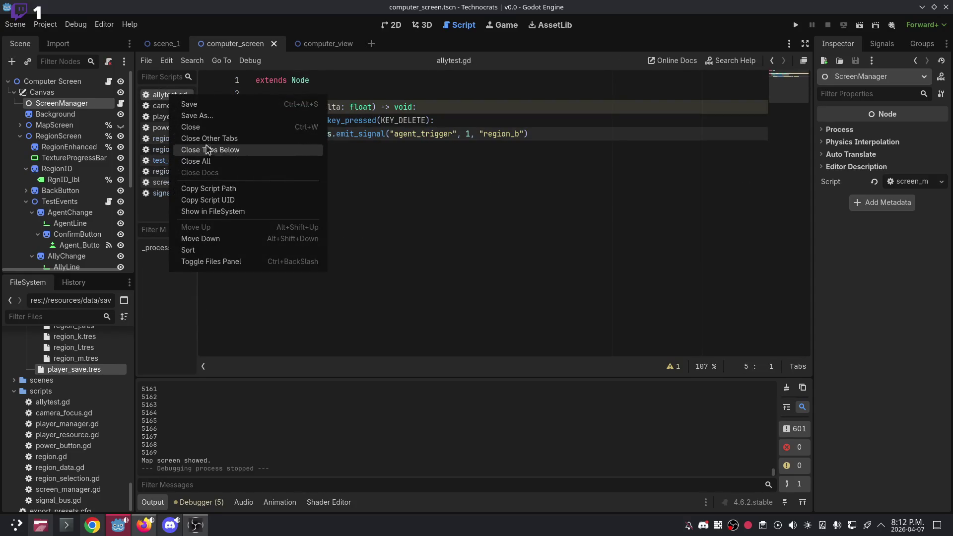
left_click(208, 161)
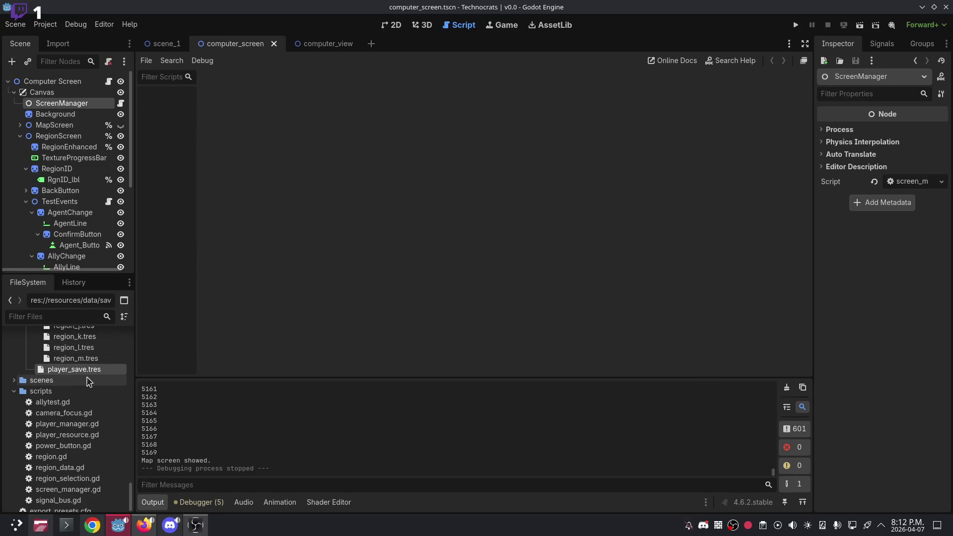
scroll(55, 446, "down", 1)
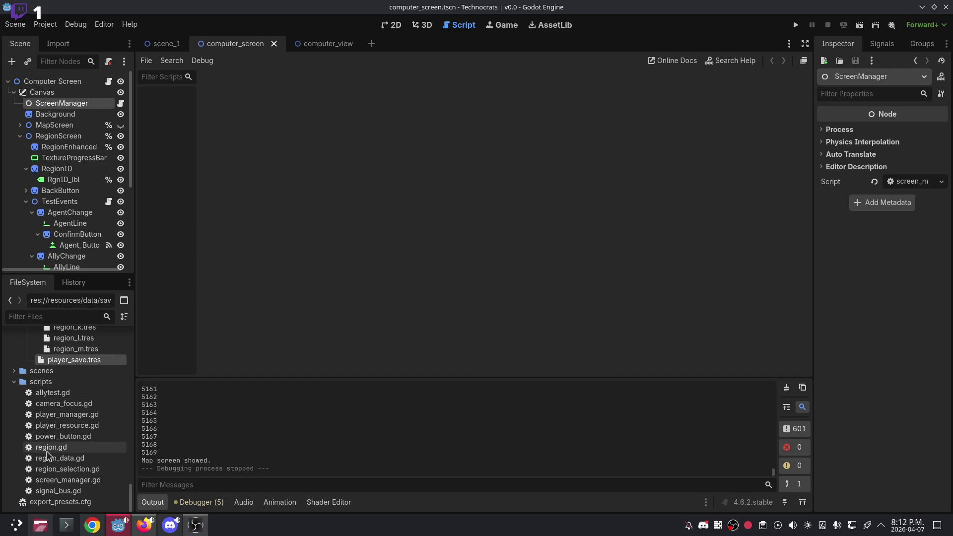
double_click(70, 462)
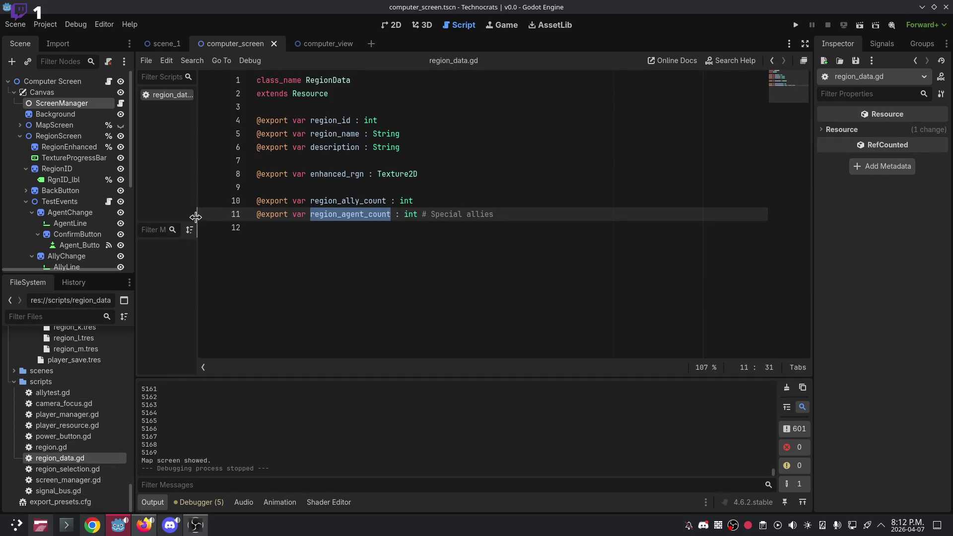
right_click(184, 100)
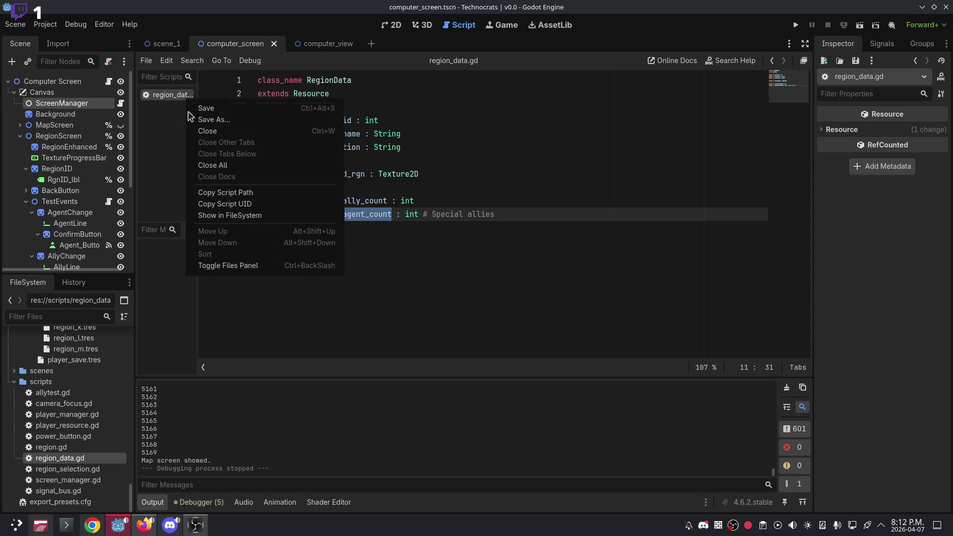
Close region_data.gd and switch to Discord.
left_click(223, 135)
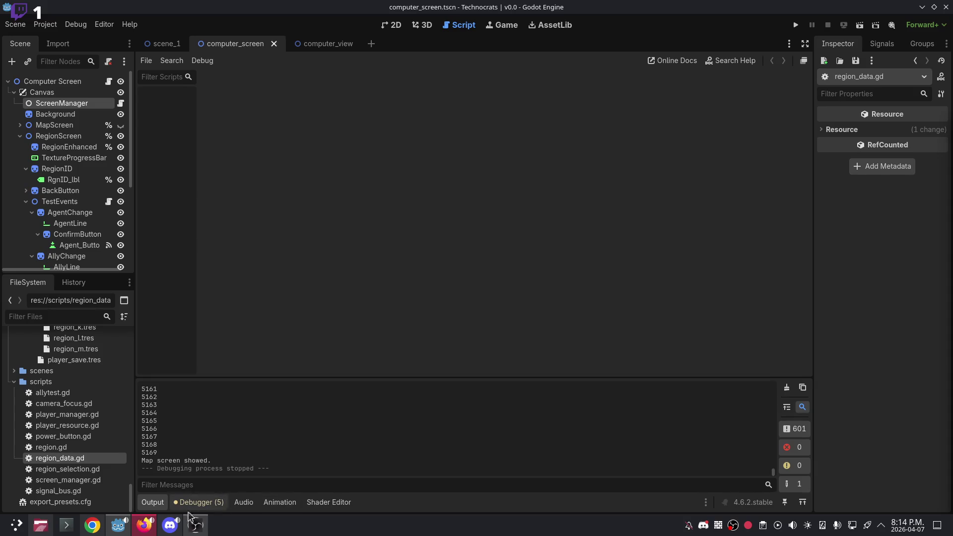
left_click(170, 525)
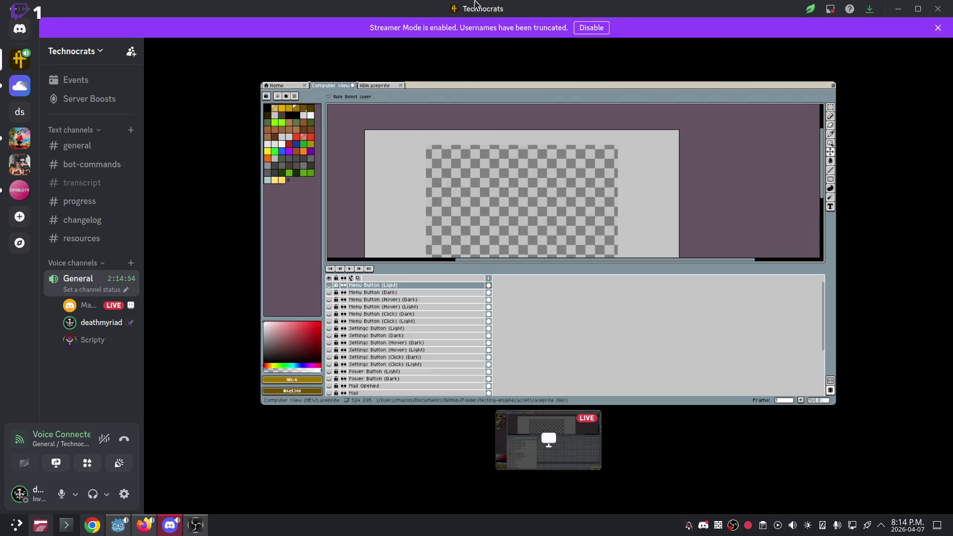
Minimise Discord to return to the Godot editor.
left_click(898, 8)
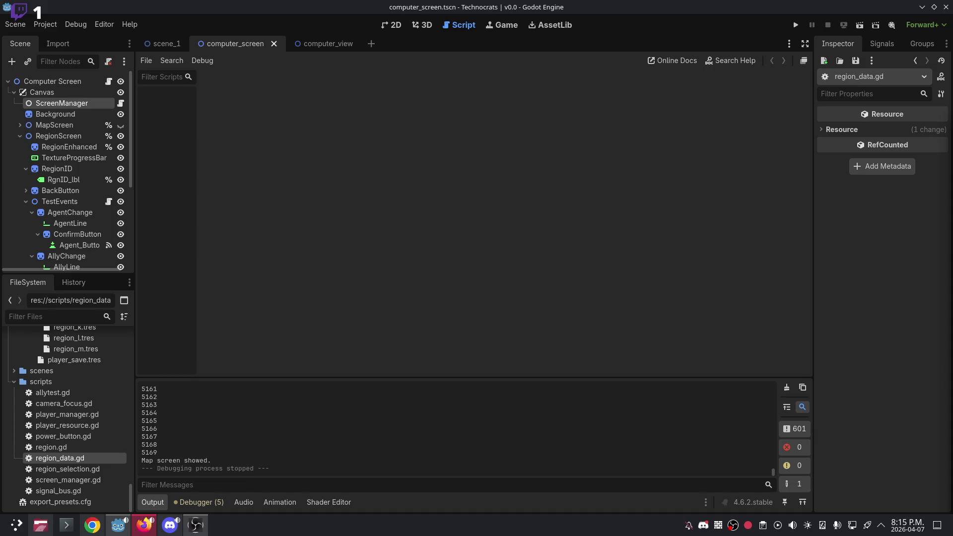
View the computer_view scene on the 2D canvas.
left_click(328, 44)
left_click(395, 26)
left_click(459, 26)
left_click(391, 26)
Back in computer_screen, open the TestEvents node's test_events.gd script.
left_click(233, 43)
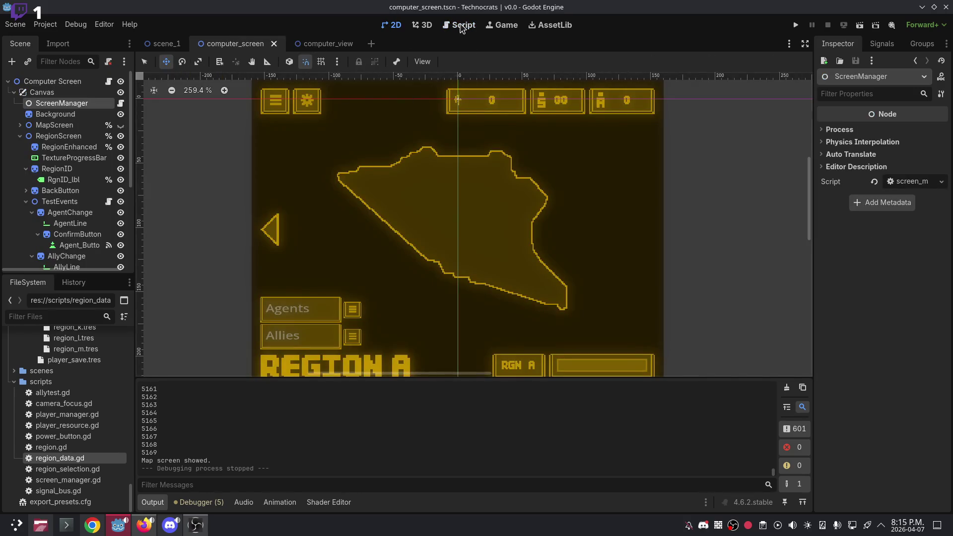
left_click(461, 26)
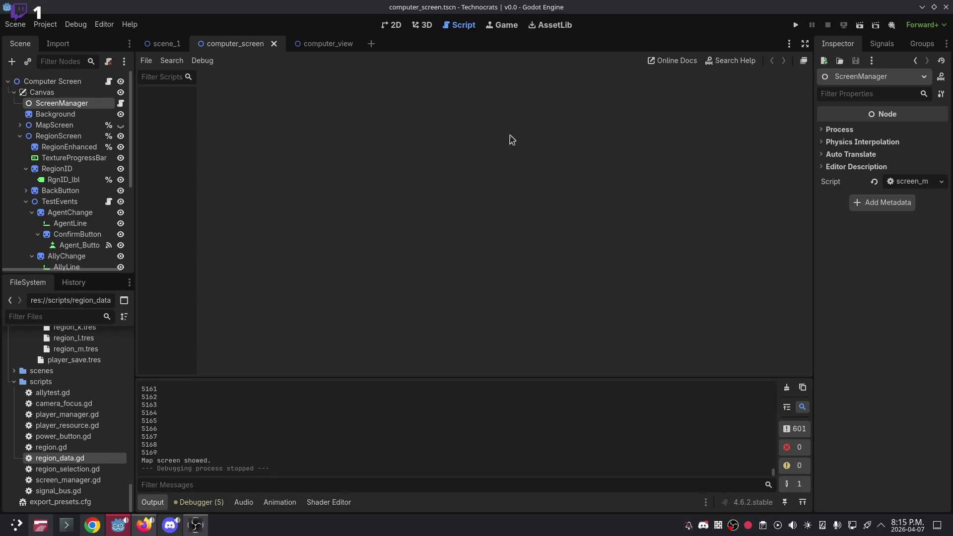
left_click(82, 201)
left_click(108, 201)
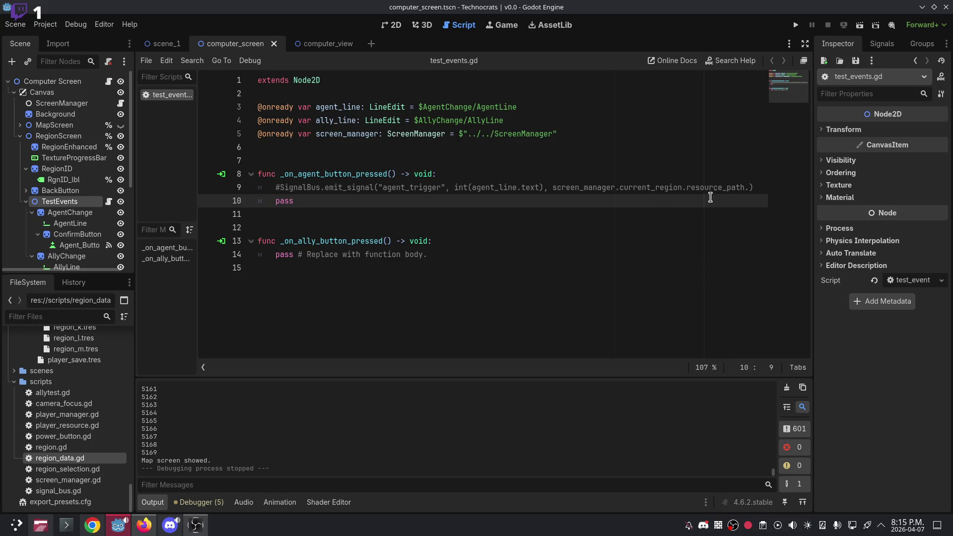
left_click(751, 187)
Uncomment the SignalBus emit on line 9, remove pass and the screen_manager region argument.
left_click(285, 187)
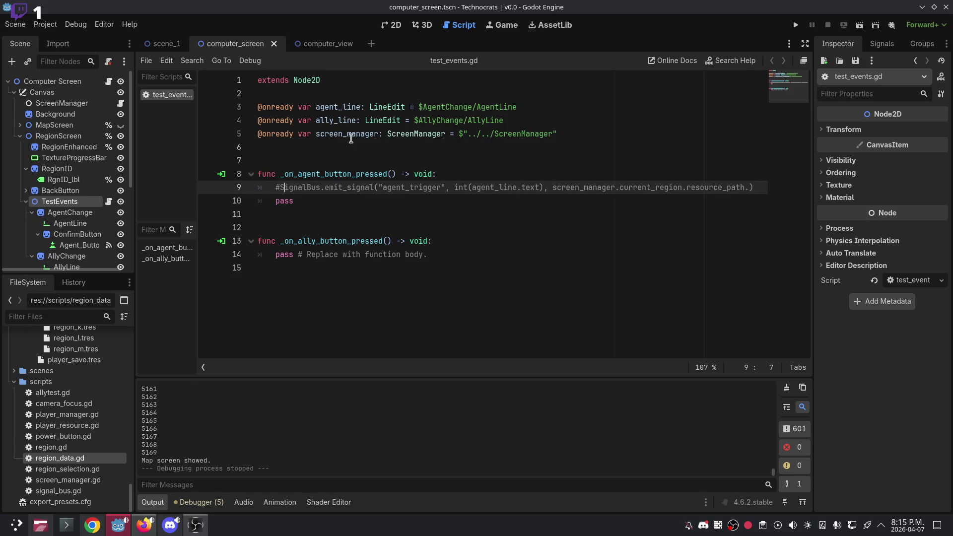
key("Left")
key("BackSpace")
key("Down")
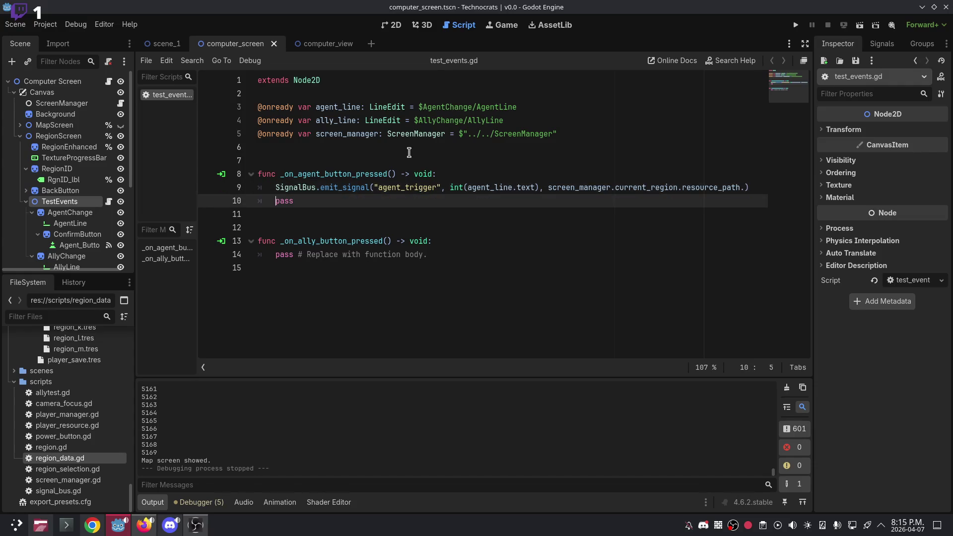
key("BackSpace")
key("BackSpace")
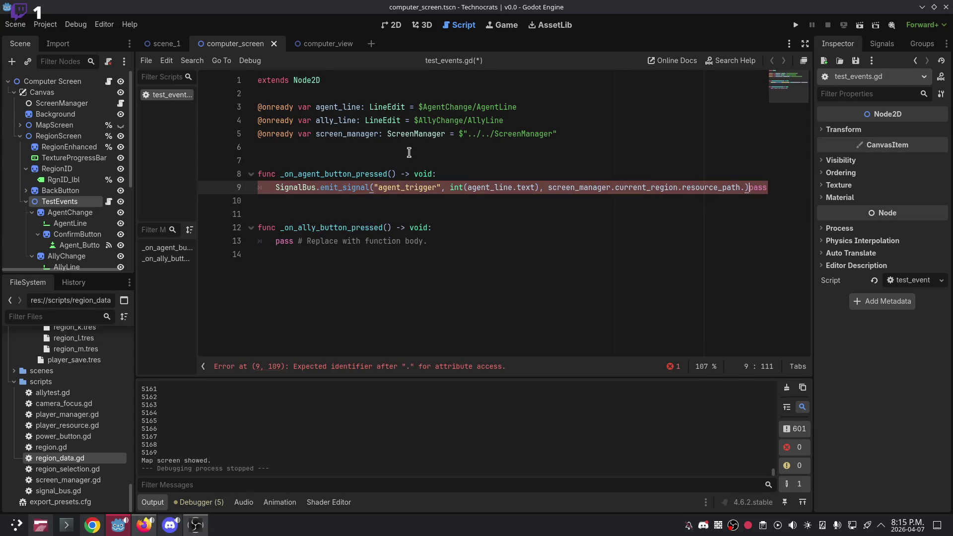
key("BackSpace")
key("BackSpace")
key("BackSpace")
key("ctrl+BackSpace")
key("ctrl+BackSpace")
key("ctrl+BackSpace")
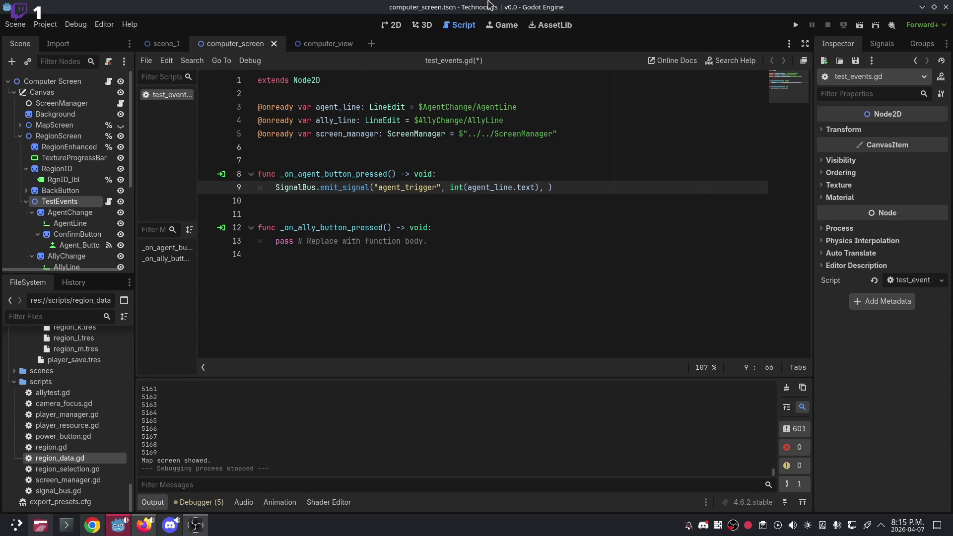
Add SelectionCheck.current_region.resource_path as the third emit_signal argument.
type("SelectionCheck.")
key("Return")
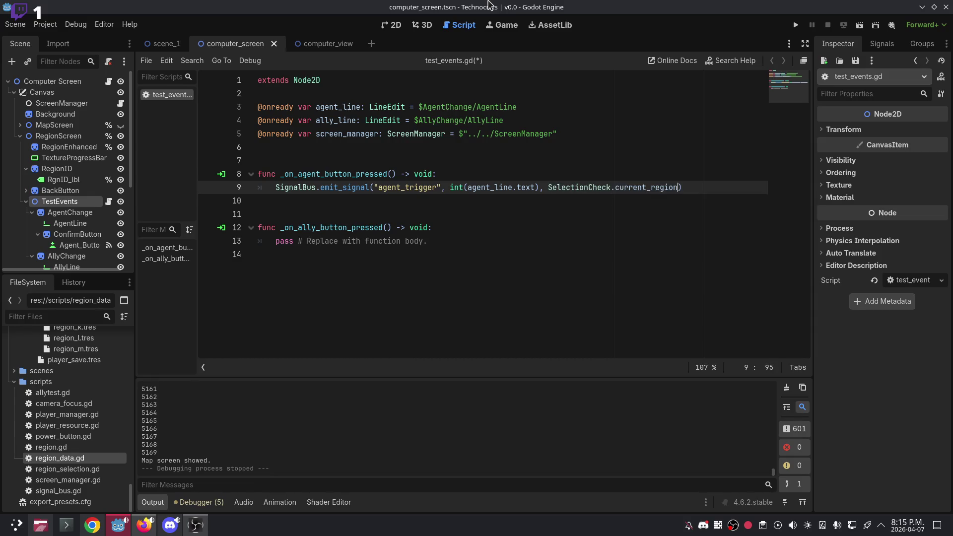
type(".")
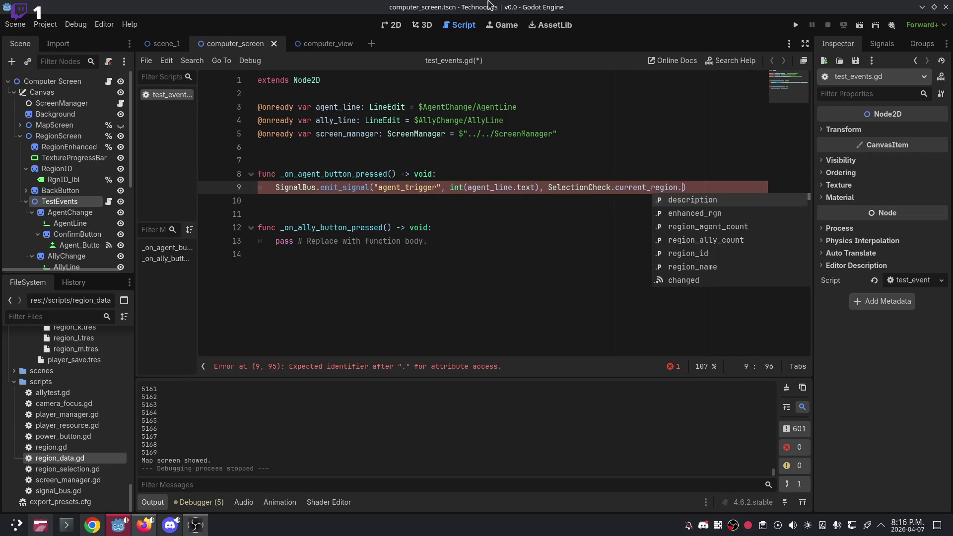
key("BackSpace")
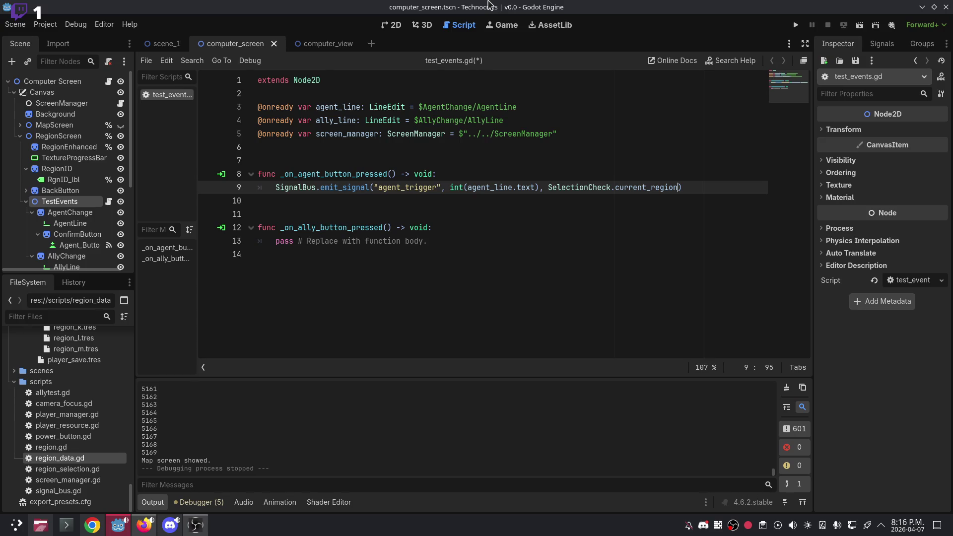
type(".")
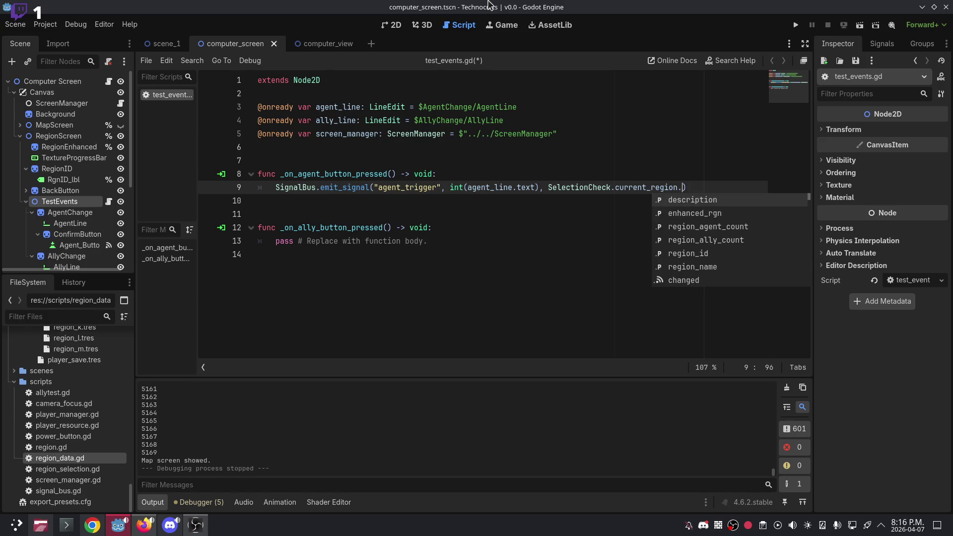
type("r")
key("BackSpace")
type("r")
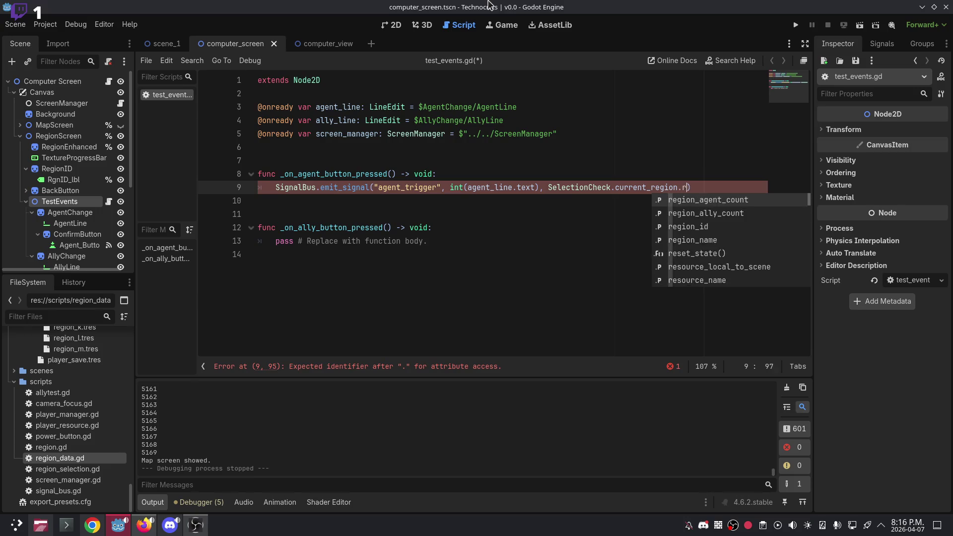
type("esource")
key("Down")
key("Return")
Append .get_file().get_basename() to the resource_path argument.
type(".")
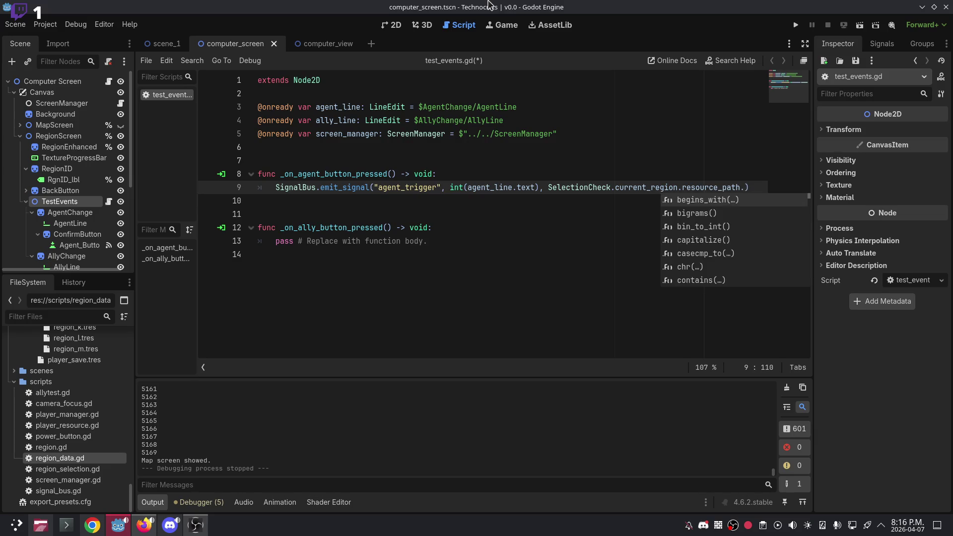
key("BackSpace")
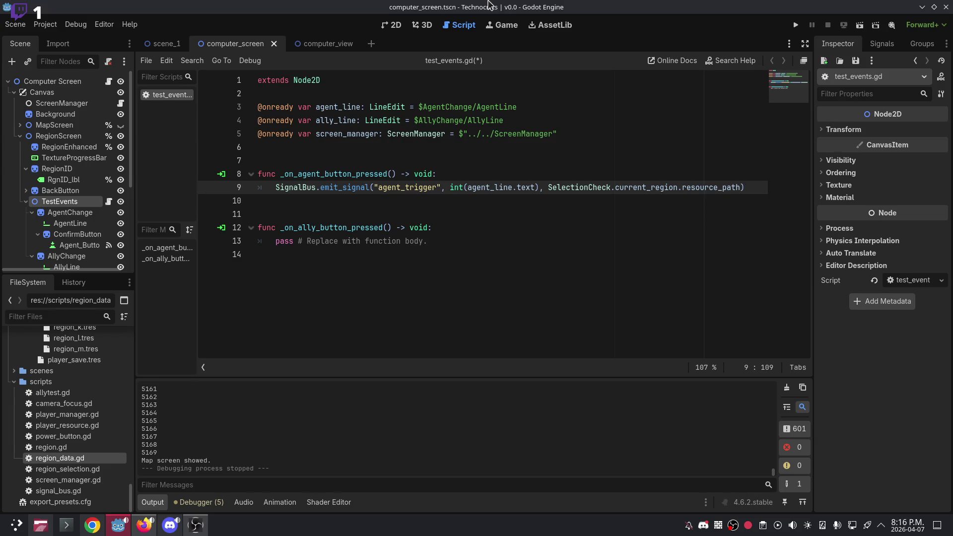
type(".")
key("Down")
key("Down")
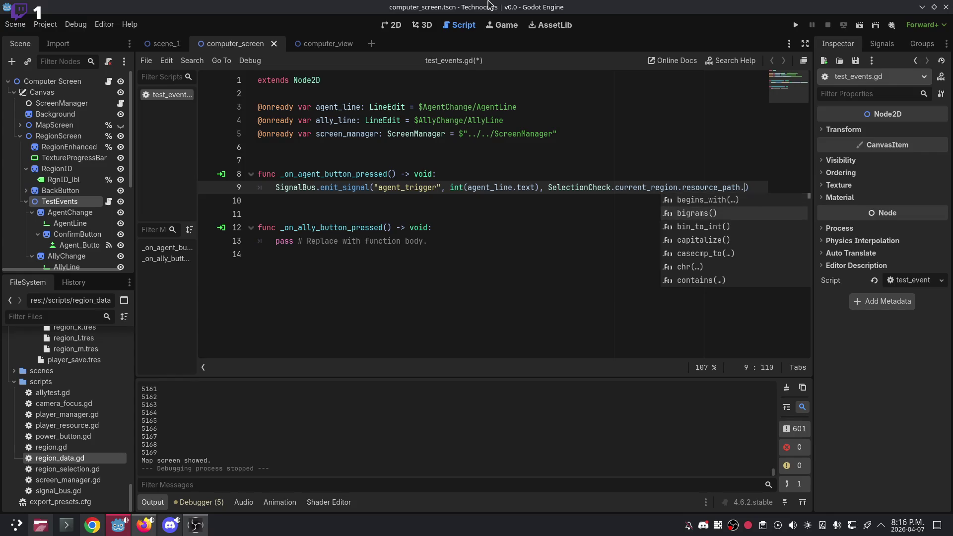
key("Down")
type("get")
key("Down")
key("Down")
key("Down")
key("Return")
type(".")
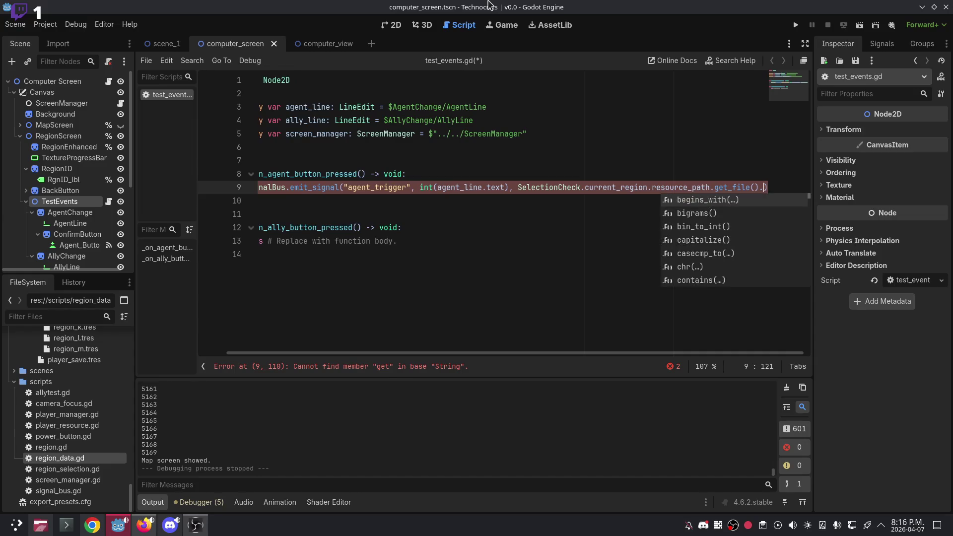
type("get")
key("Return")
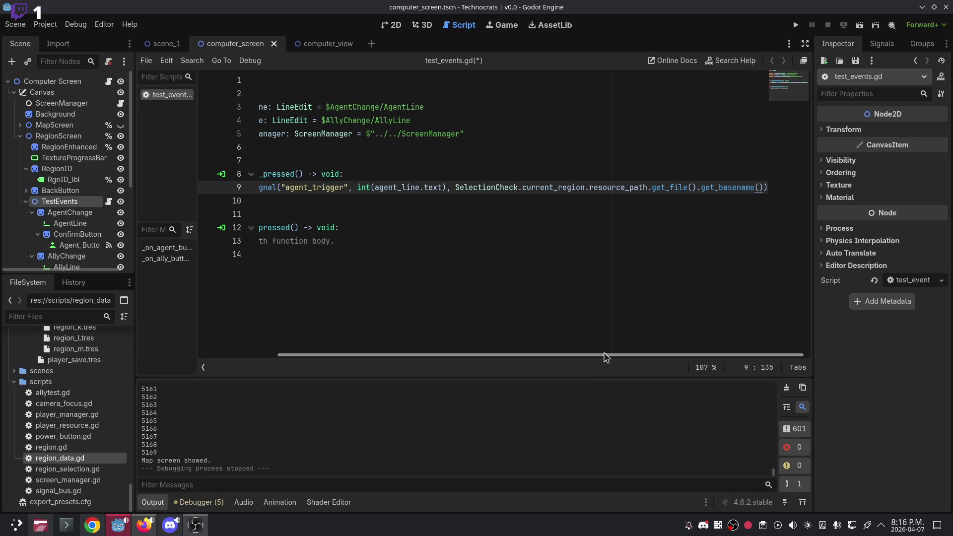
Copy the agent emit line over the ally handler's pass line and remove blank lines.
left_click_drag(605, 356, 472, 340)
triple_click(289, 187)
key("ctrl+c")
triple_click(300, 241)
key("ctrl+v")
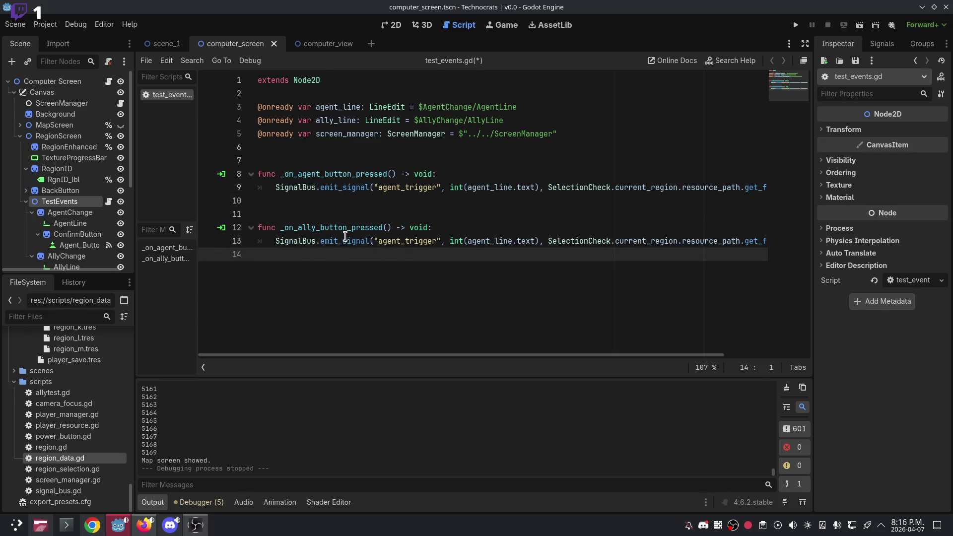
key("BackSpace")
key("Up")
key("Up")
key("Up")
key("BackSpace")
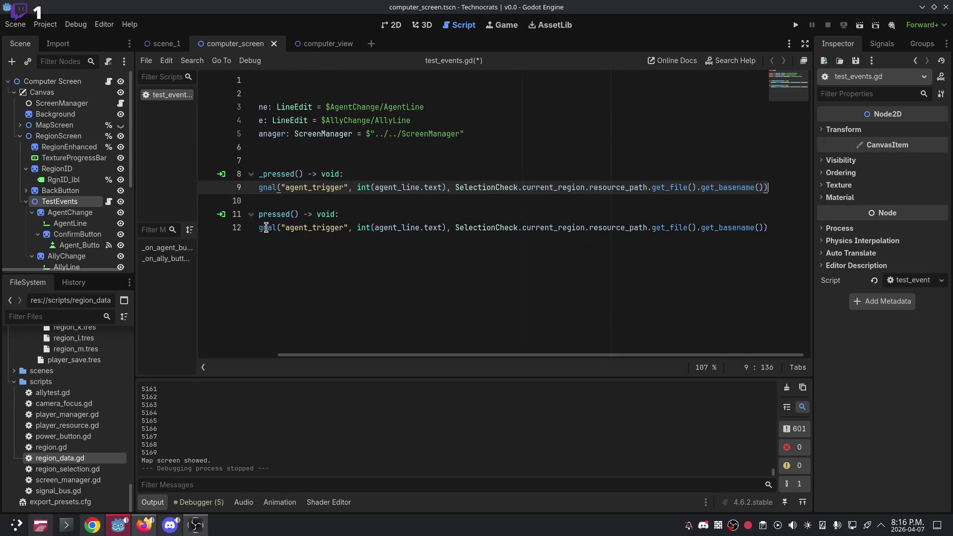
key("Down")
key("Down")
key("Down")
Change line 12 to ally_trigger with ally_line, then save test_events.gd.
left_click_drag(373, 355, 223, 330)
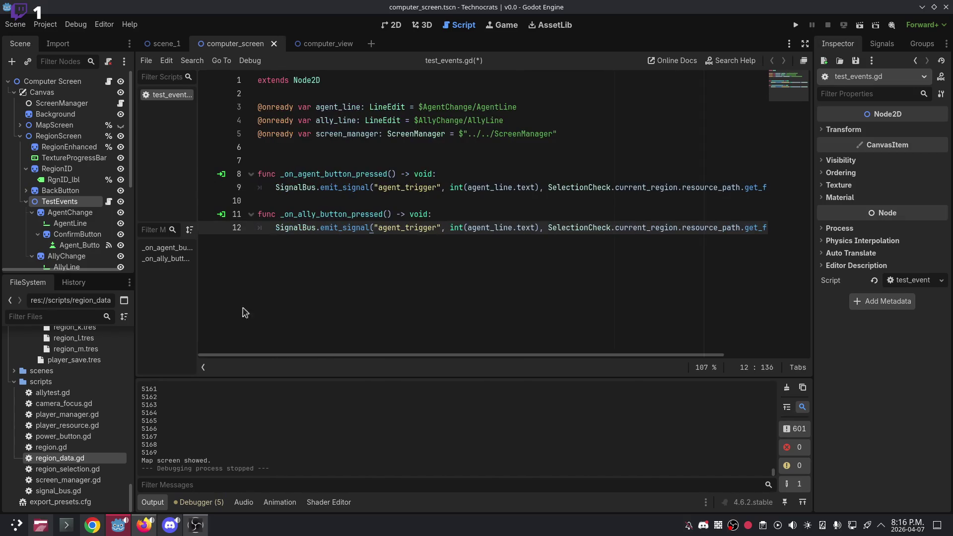
mouse_move(346, 355)
left_mouse_down()
mouse_move(262, 346)
mouse_move(241, 326)
left_mouse_up()
double_click(381, 228)
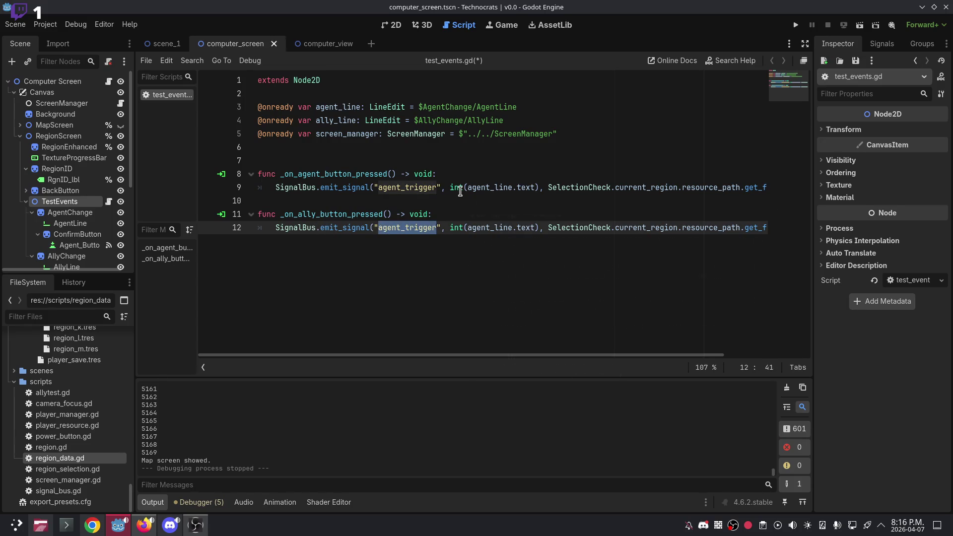
type("all")
key("Return")
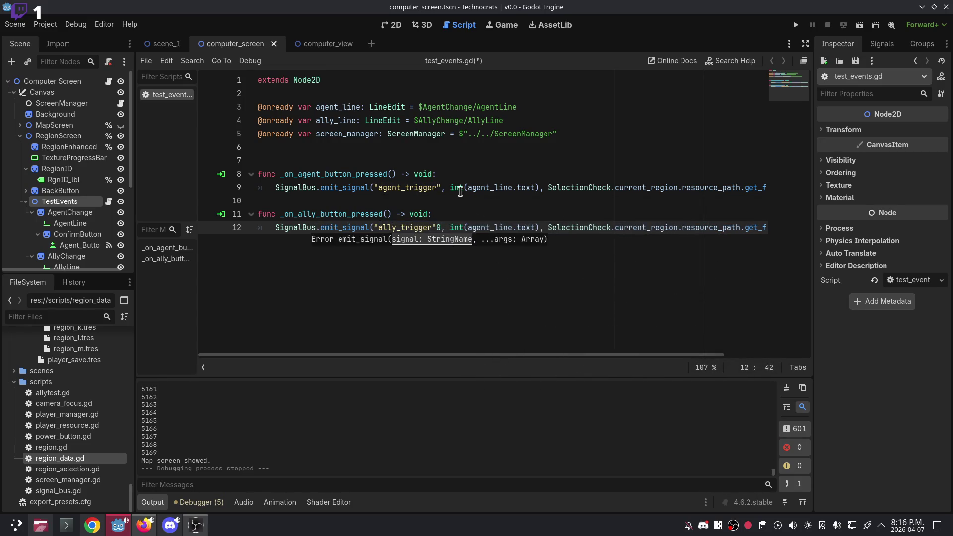
key("ctrl+z")
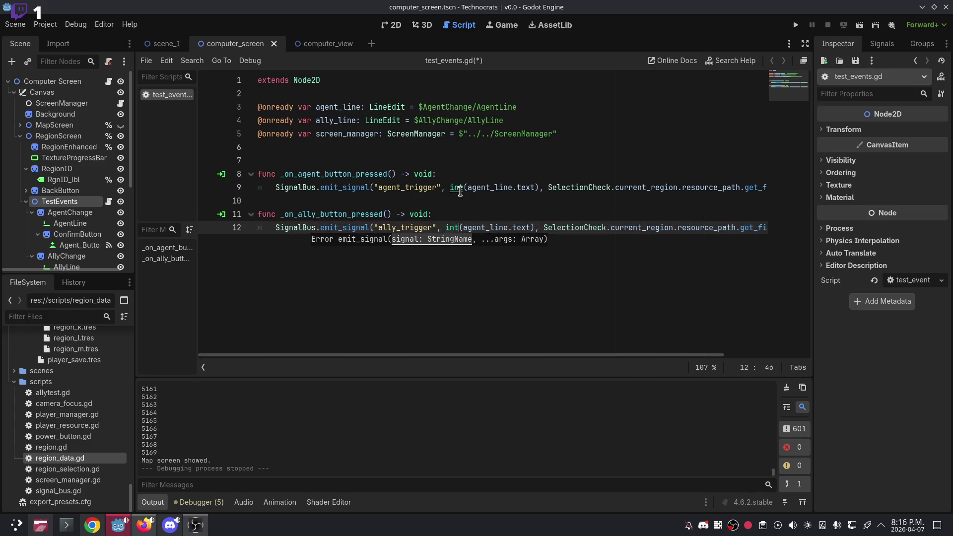
key("Delete")
key("Delete")
key("Delete")
type("ll")
key("Tab")
key("ctrl+Right")
key("ctrl+Right")
key("ctrl+Right")
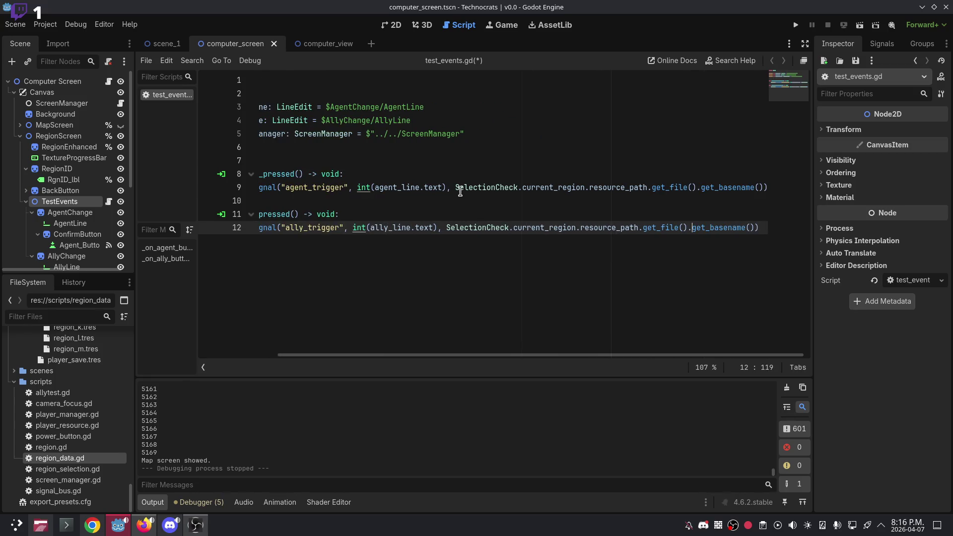
key("ctrl+s")
left_click_drag(430, 355, 288, 334)
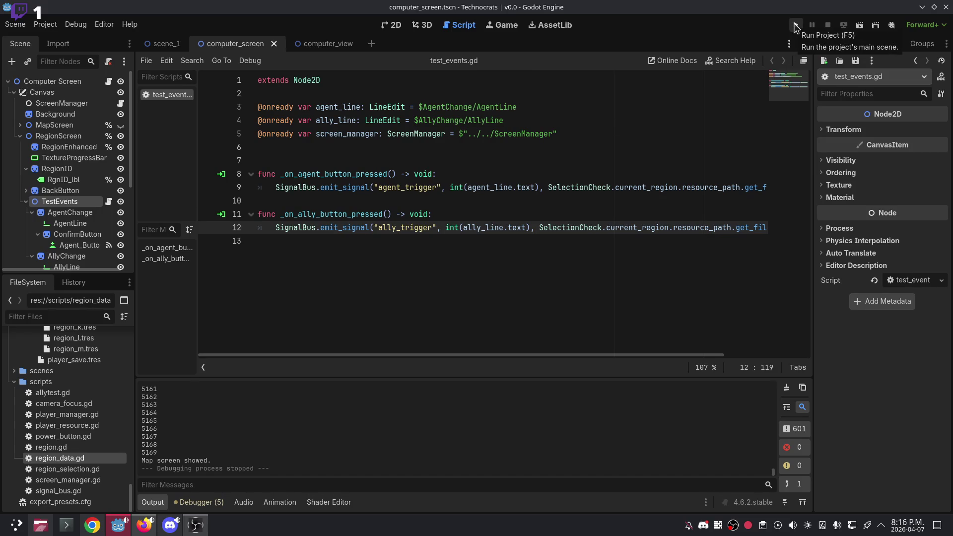
Run the game, power on the monitor, back out of Region A, close it, return to 2D.
left_click(796, 26)
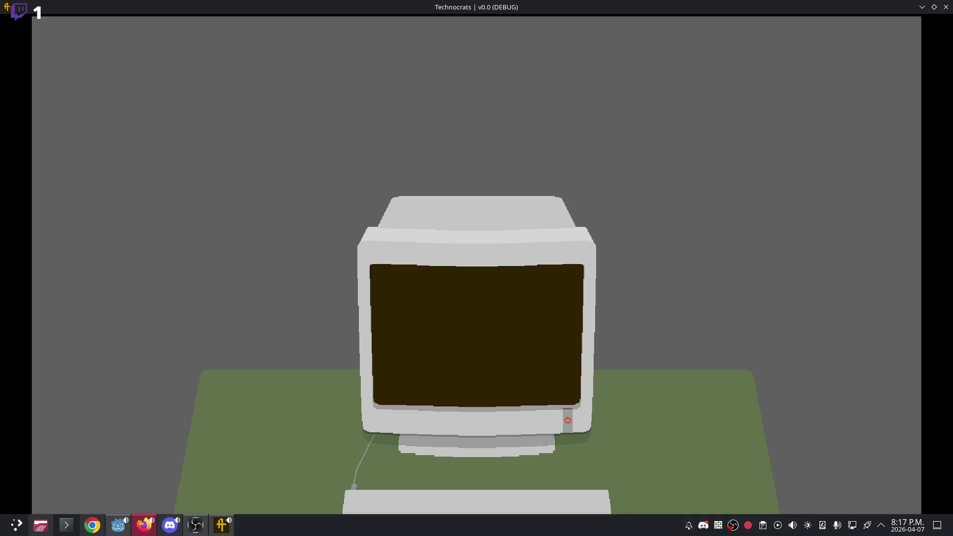
left_click(568, 421)
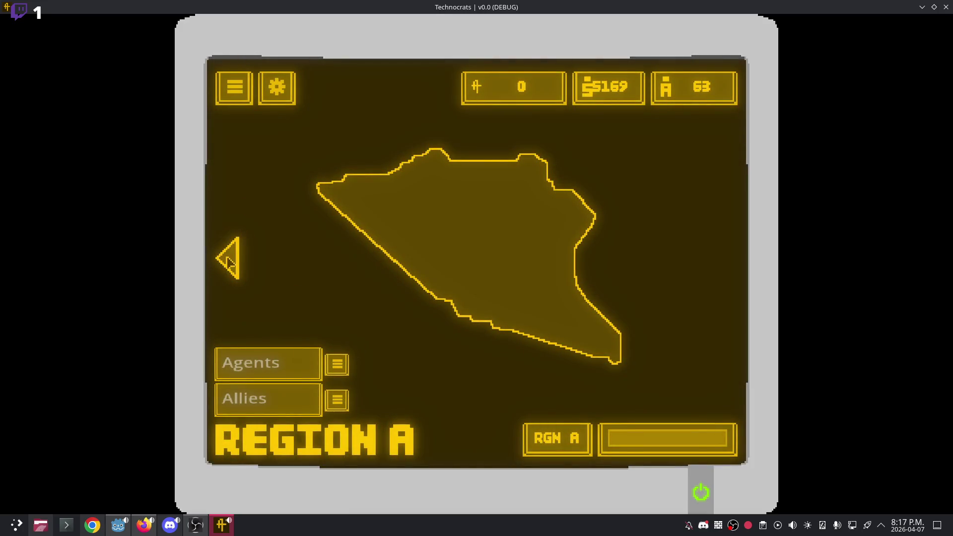
left_click(230, 258)
left_click(946, 7)
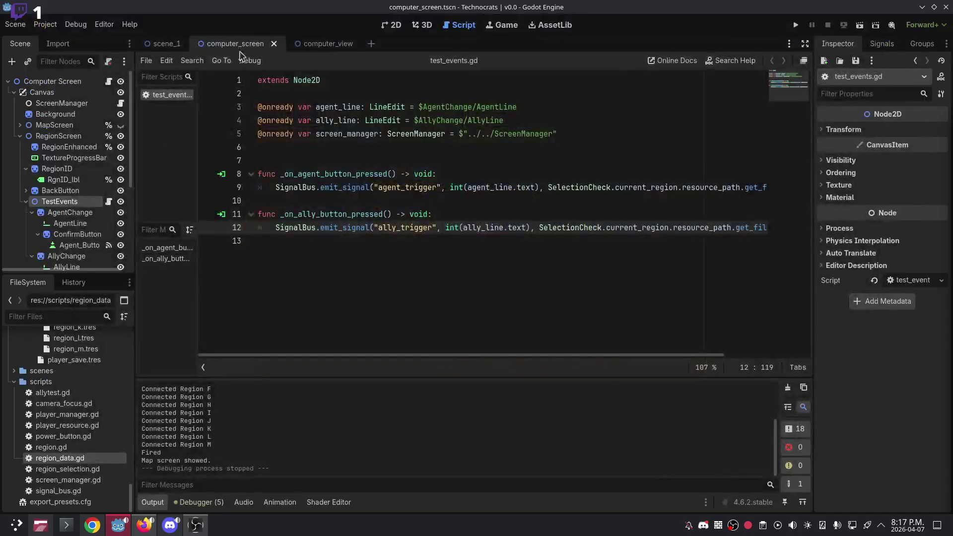
left_click(392, 25)
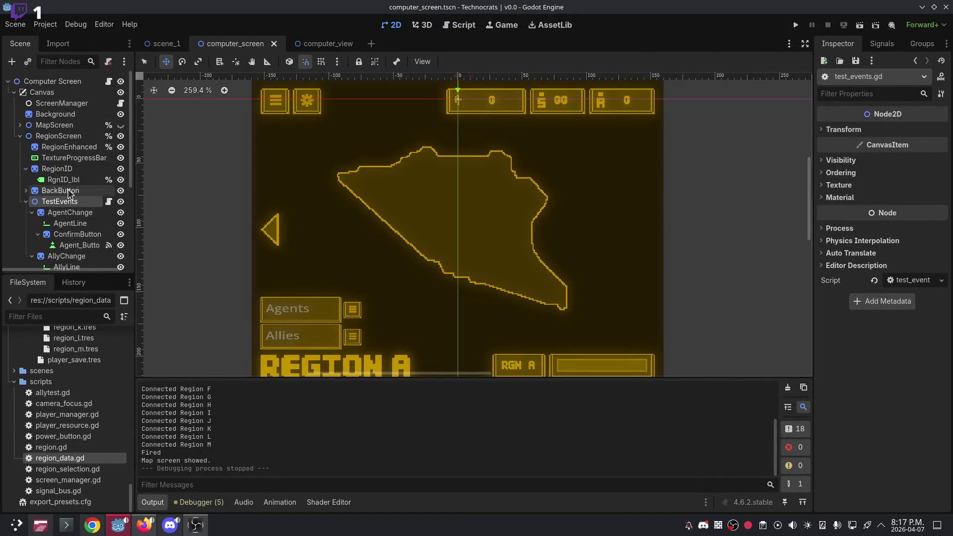
Hide RegionScreen, show MapScreen, and run the project.
left_click(121, 136)
left_click(121, 125)
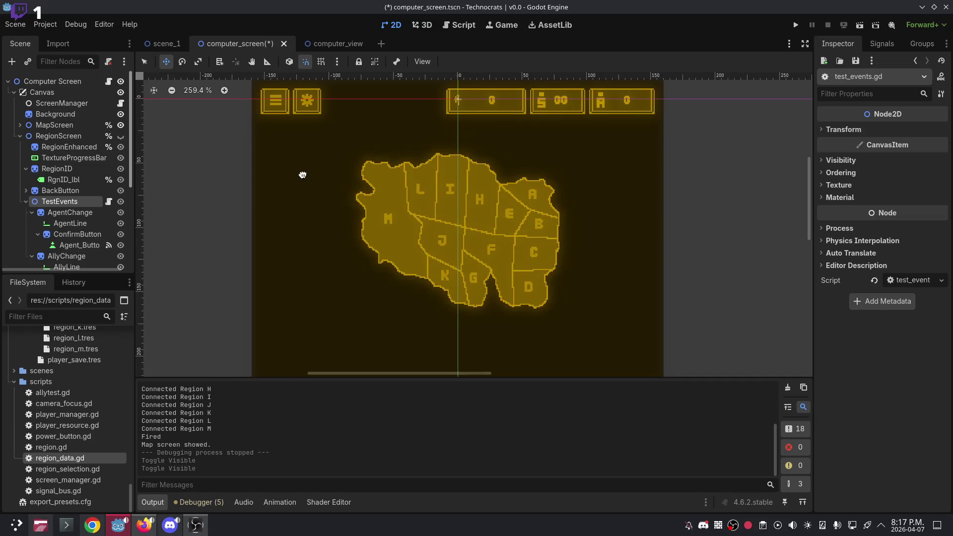
left_click(795, 25)
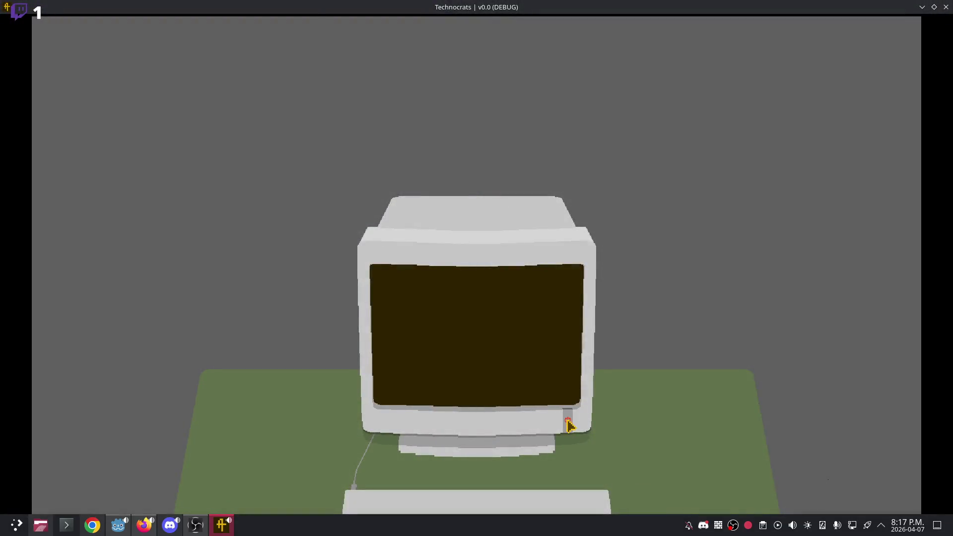
Power on the monitor, open Region B, and submit -10 agents, hitting the breakpoint.
left_click(569, 423)
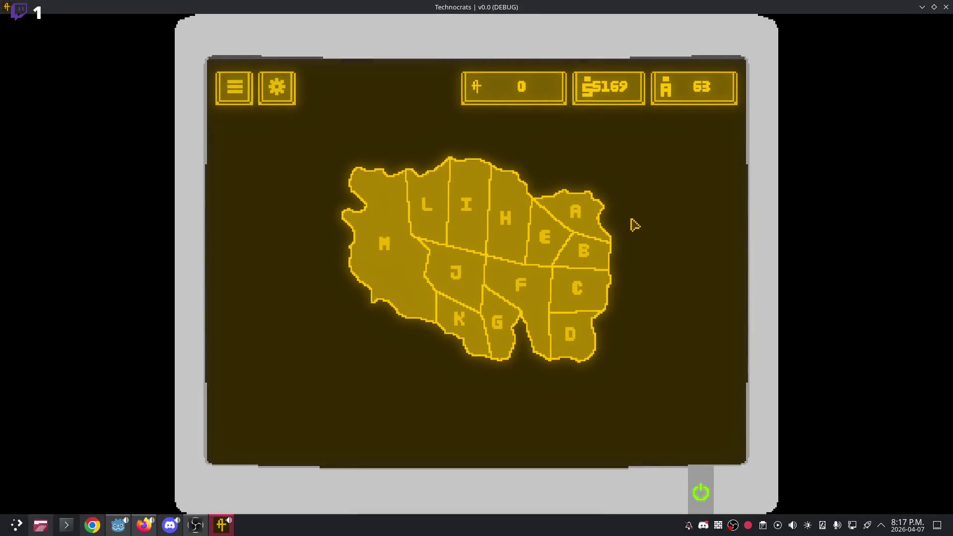
left_click(599, 255)
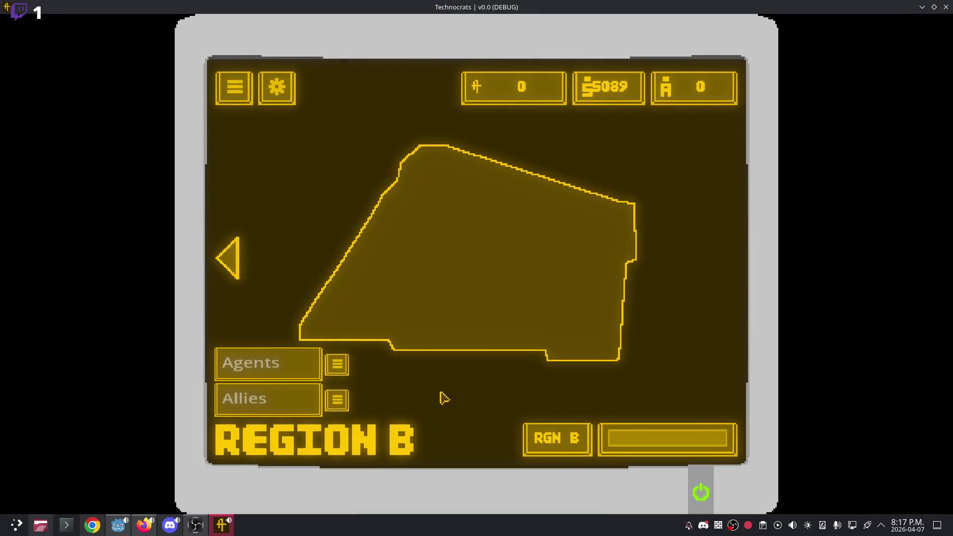
left_click(266, 362)
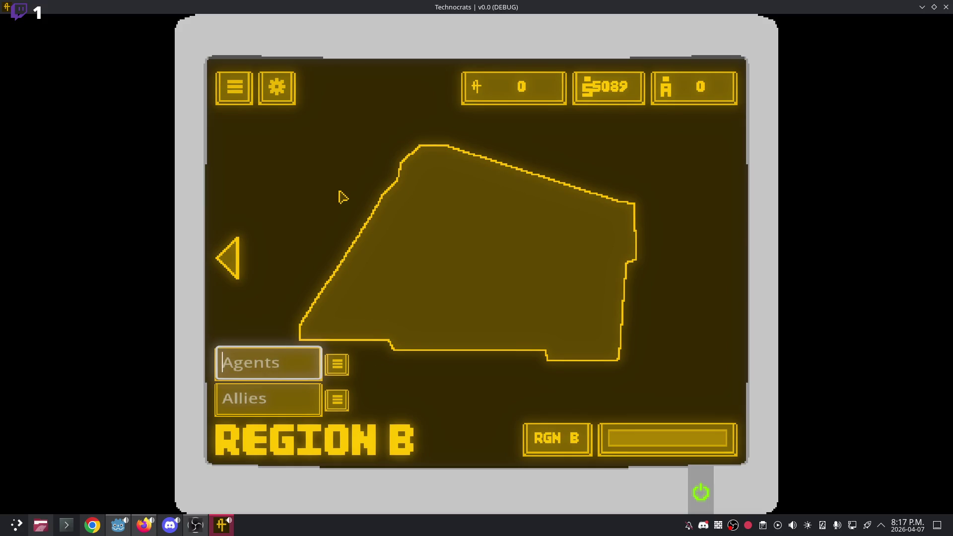
type("-")
key("BackSpace")
type("-10")
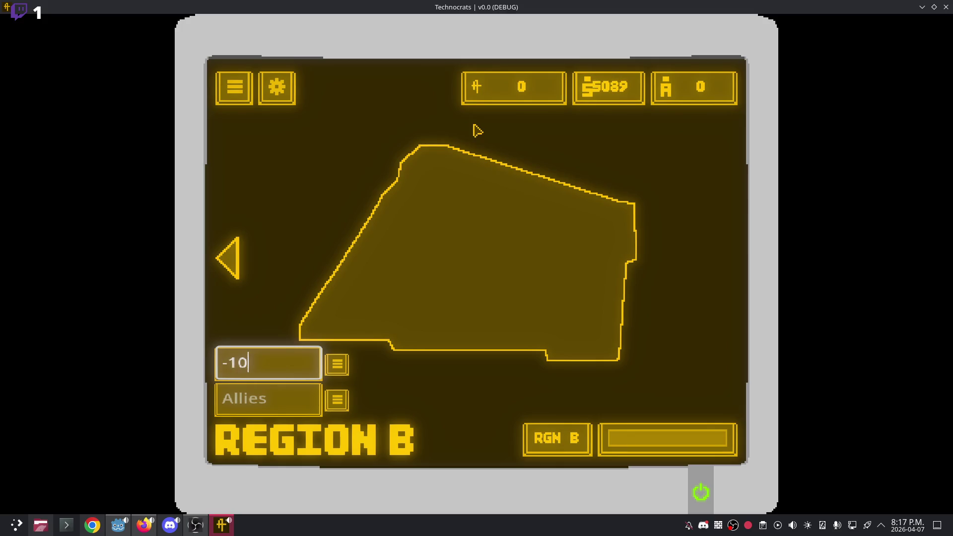
key("BackSpace")
key("BackSpace")
type("10")
left_click(338, 368)
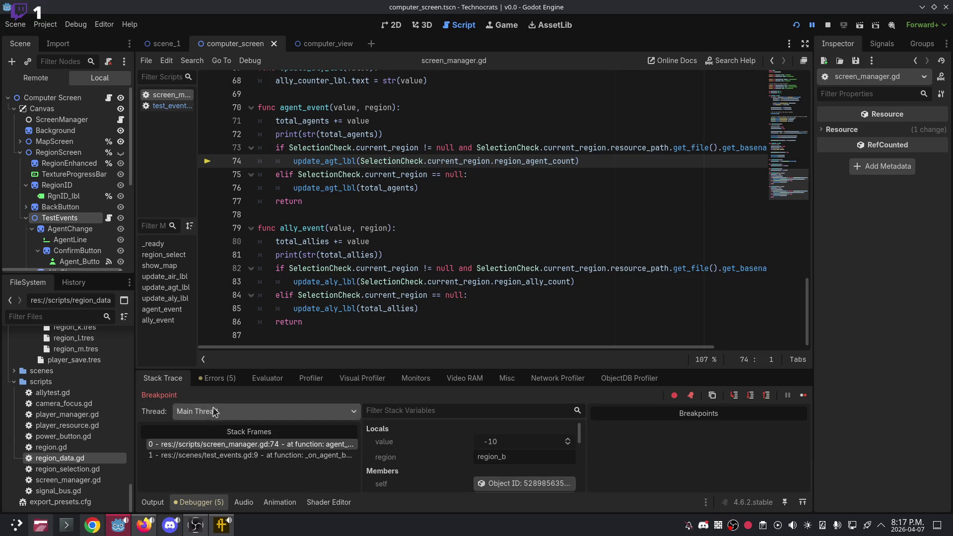
Stop the paused debug session and relaunch the project.
left_click(796, 25)
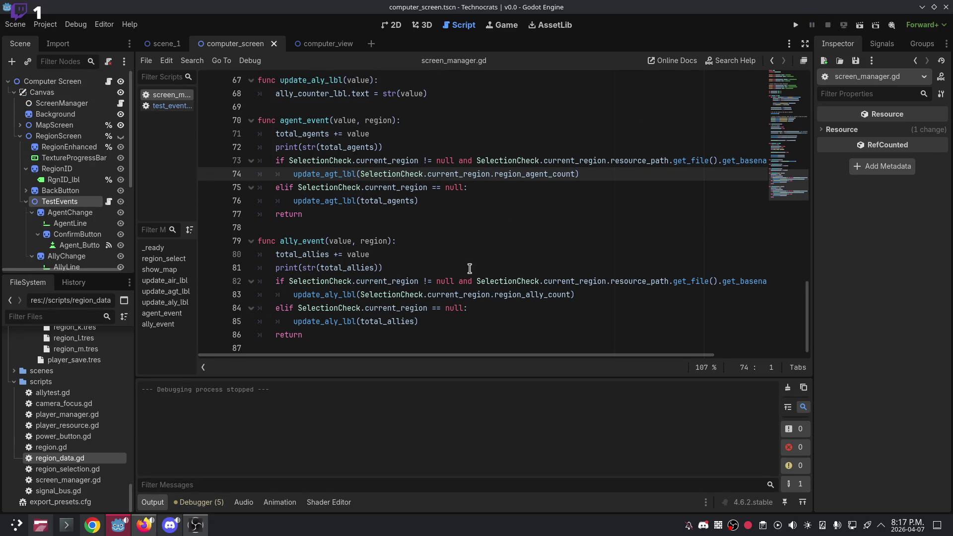
left_click(795, 25)
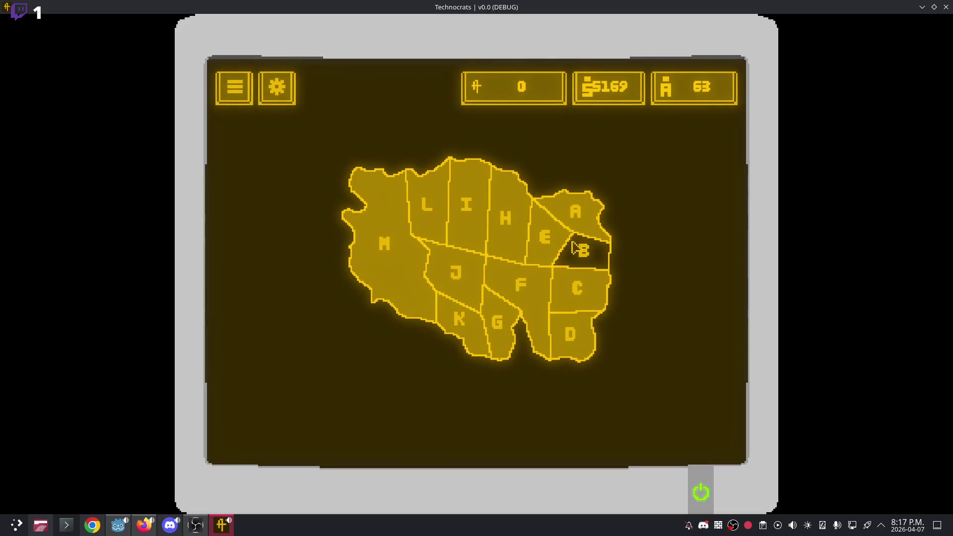
Open Region B, enter -10 agents and apply it repeatedly with the window un-fullscreened.
left_click(580, 251)
left_click(269, 351)
type("-10")
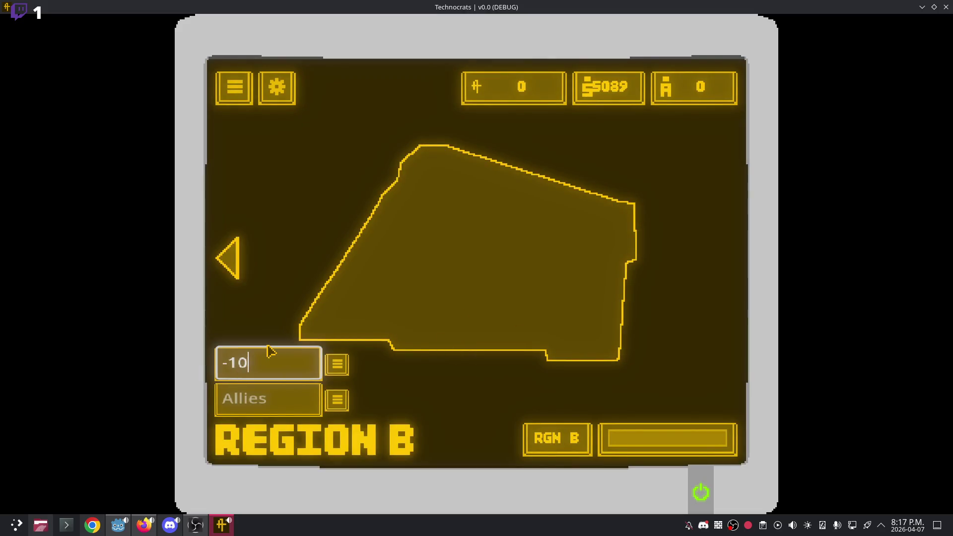
left_click(337, 366)
left_click(337, 365)
mouse_move(423, 6)
left_mouse_down()
mouse_move(675, 157)
mouse_move(665, 14)
mouse_move(586, 79)
left_mouse_up()
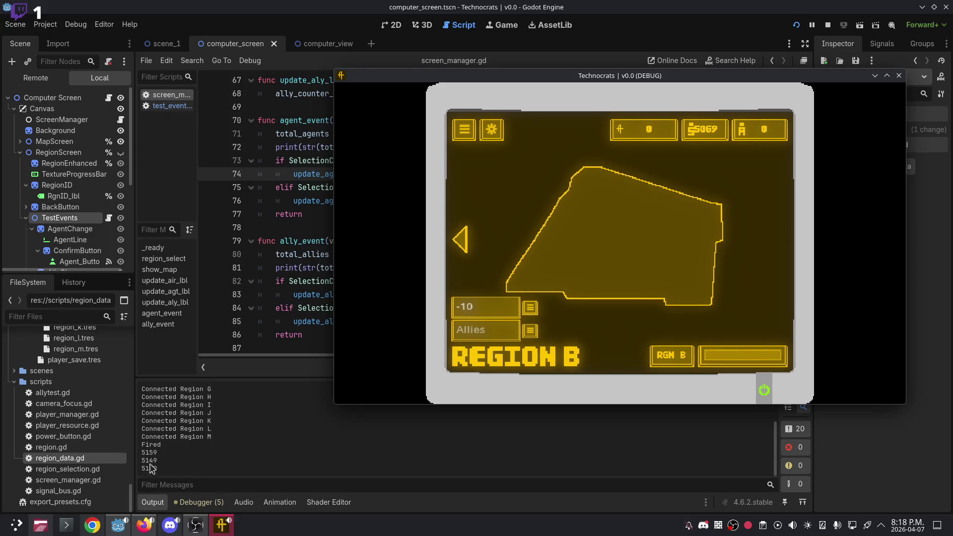
left_click(530, 310)
left_click(529, 310)
left_click(530, 311)
left_click(529, 310)
left_click(529, 310)
left_click(529, 310)
Maximize the game window, apply -10 twice more, then submit 10 agents.
double_click(704, 76)
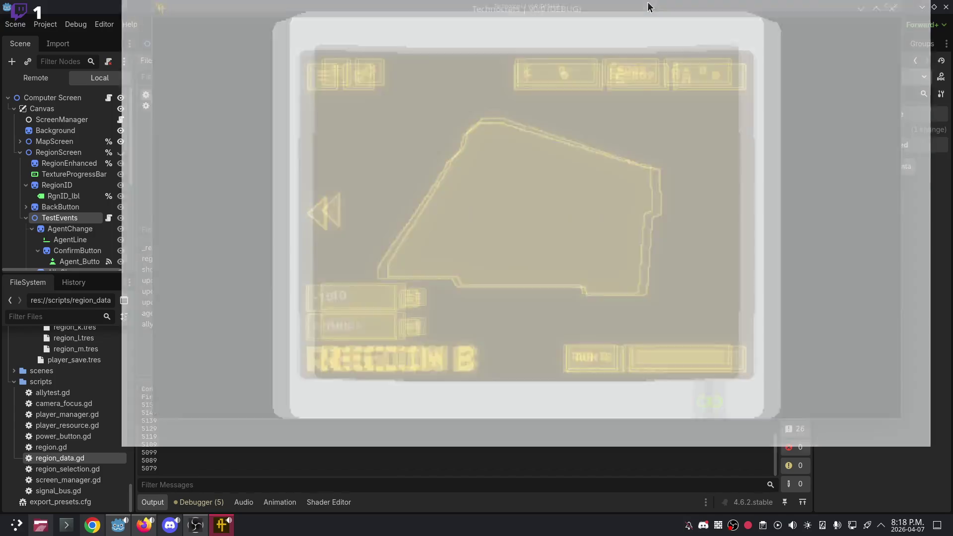
left_click(337, 367)
left_click(337, 369)
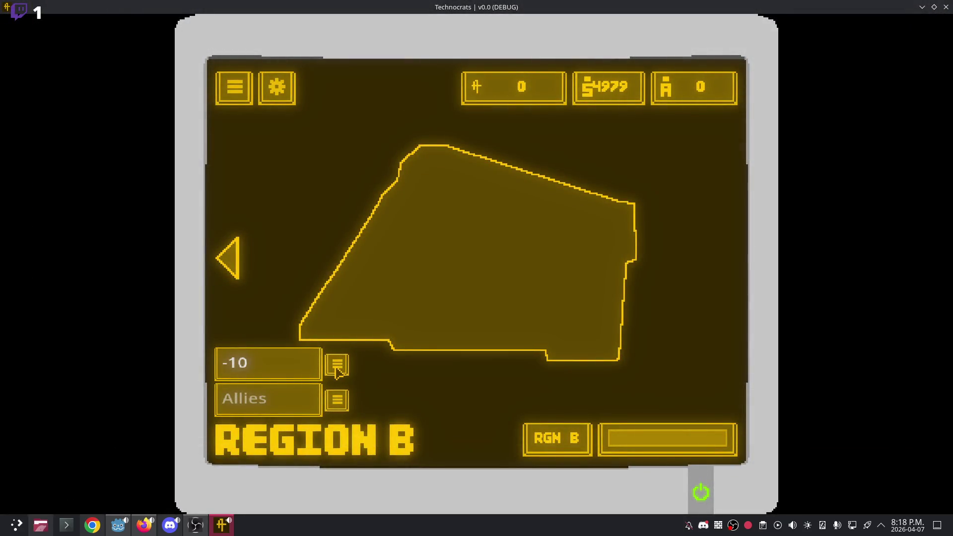
left_click(337, 369)
left_click(272, 361)
key("BackSpace")
key("BackSpace")
type("10")
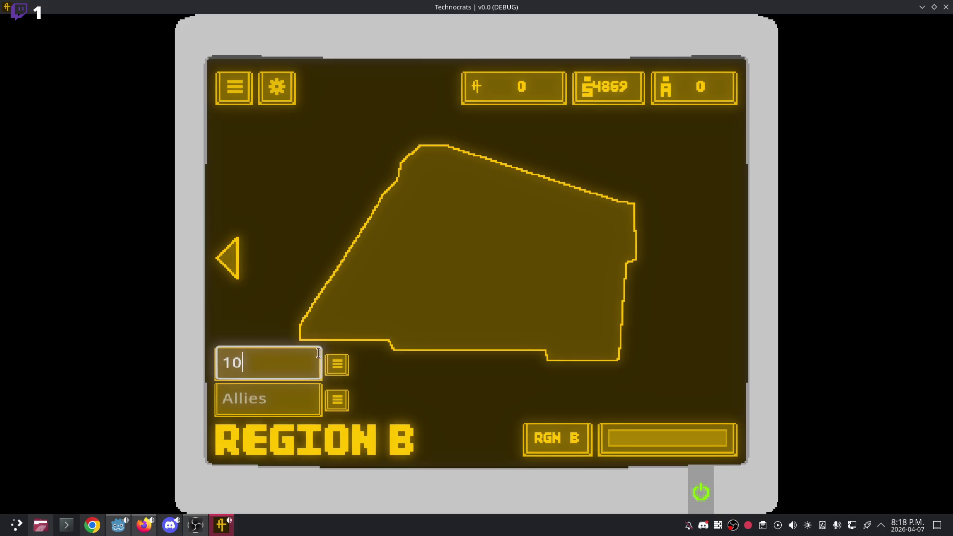
left_click(337, 368)
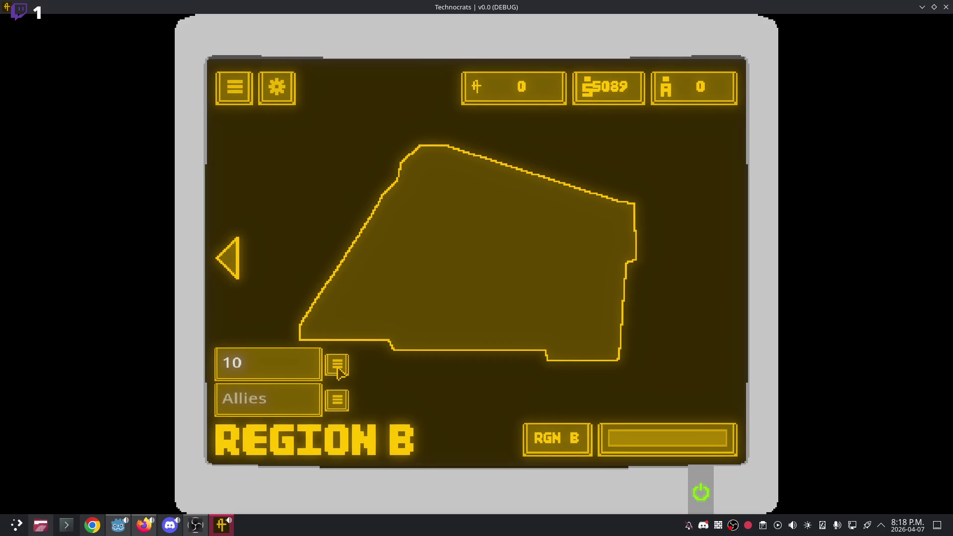
Change the Agents amount back to -10 and submit it.
left_click(268, 370)
left_click(223, 368)
type("-")
left_click(336, 372)
Set the Agents amount to -99 and submit it.
left_click(274, 364)
key("BackSpace")
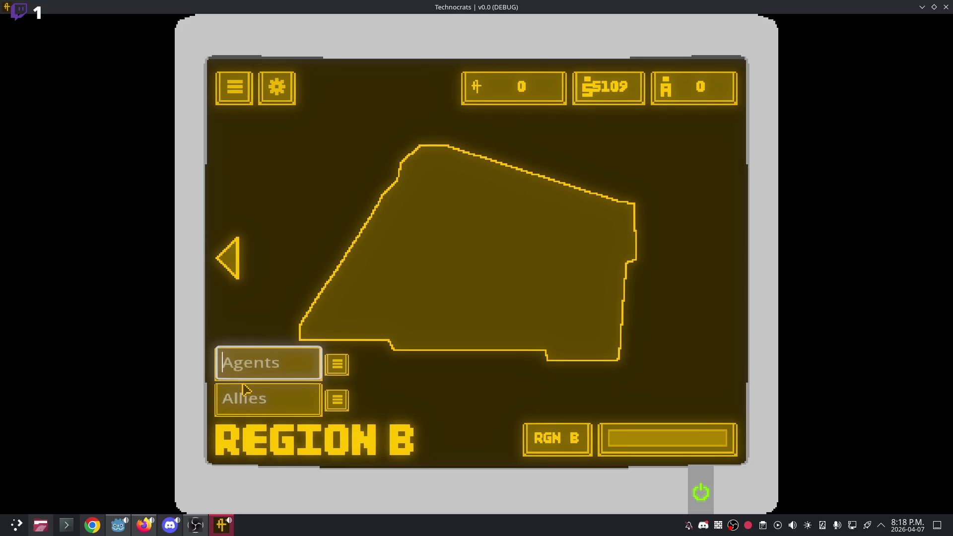
left_click(246, 394)
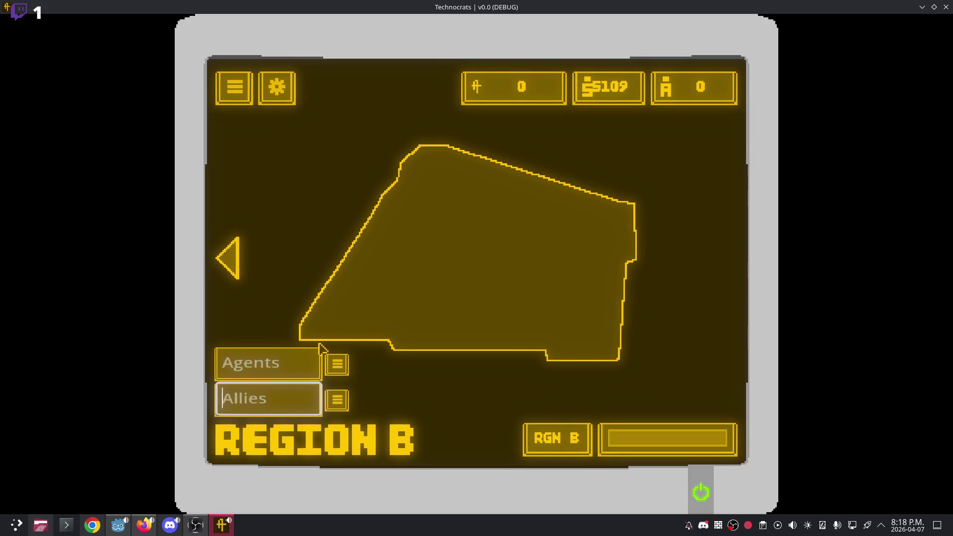
left_click(260, 368)
type("-")
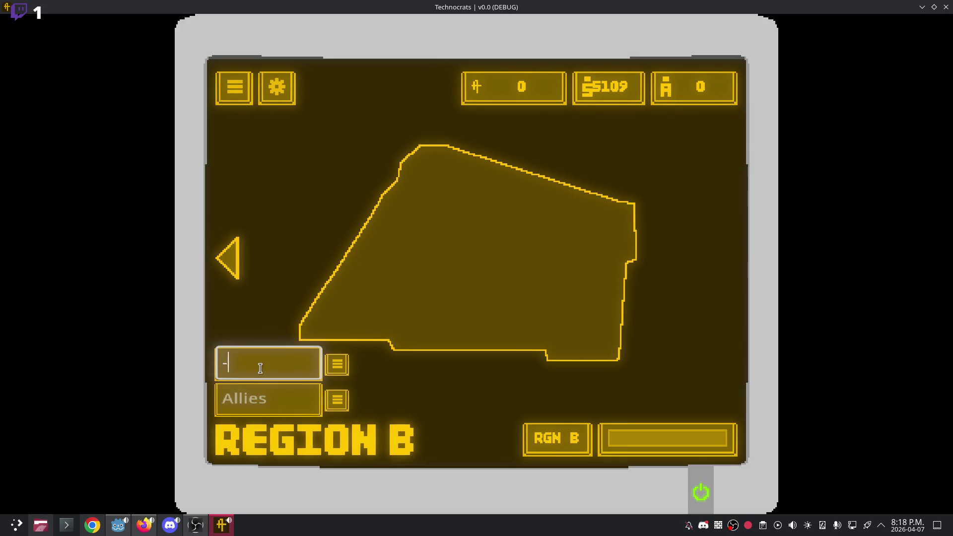
type("10")
key("BackSpace")
key("BackSpace")
type("99")
left_click(338, 365)
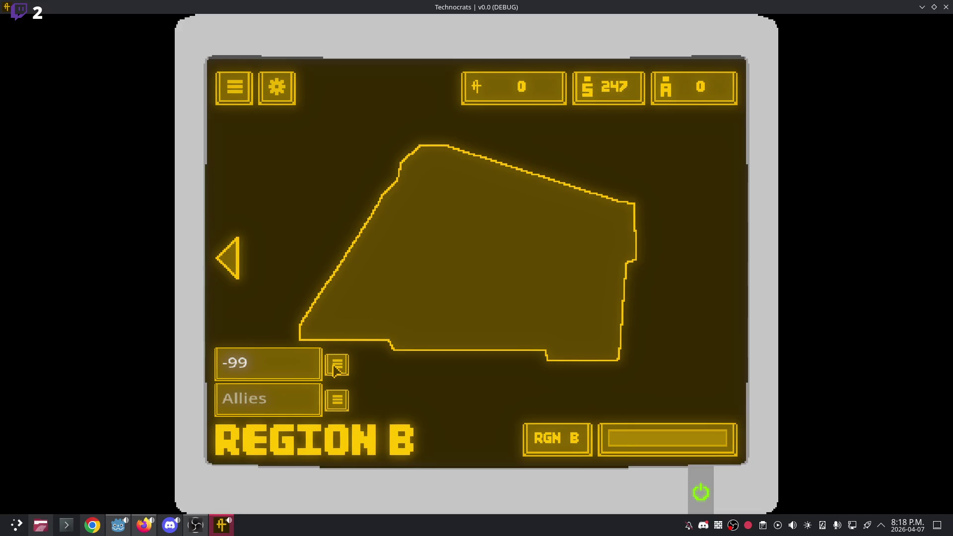
Submit Agents amounts of 100, then 999 twice.
left_click(268, 365)
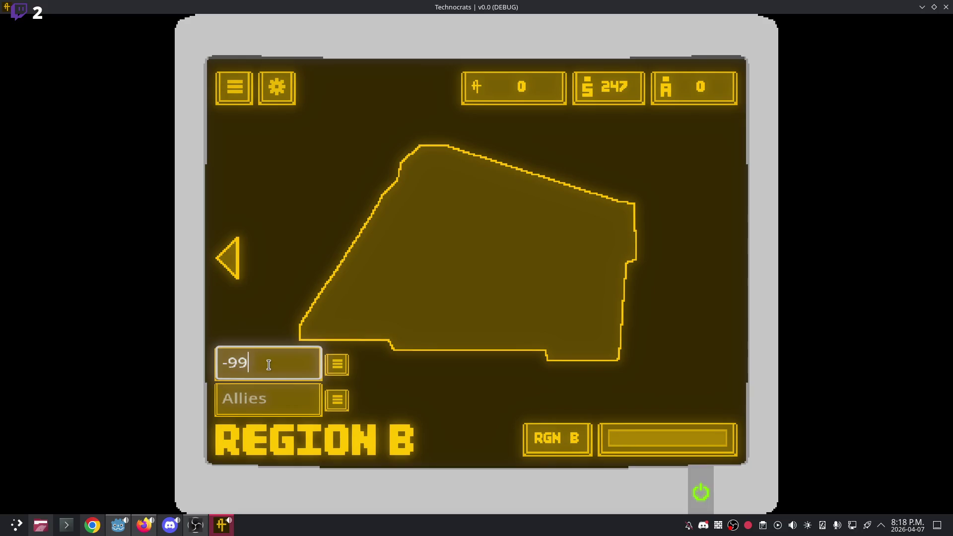
key("BackSpace")
key("BackSpace")
key("BackSpace")
type("100")
left_click(335, 372)
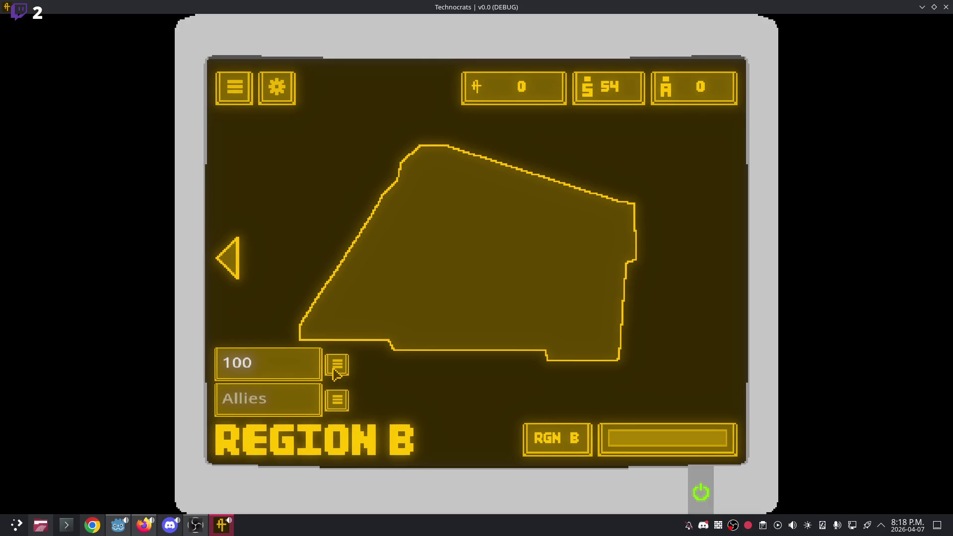
left_click(268, 362)
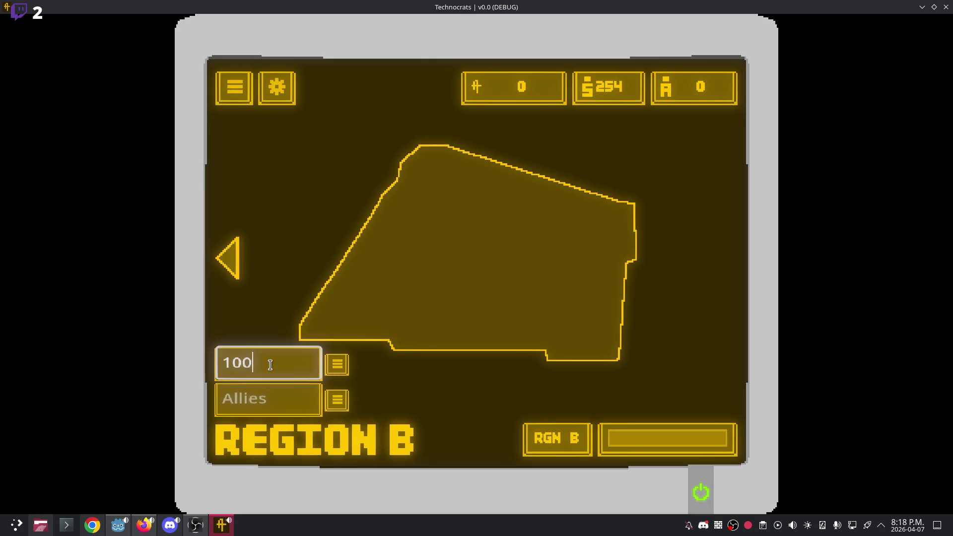
key("BackSpace")
key("BackSpace")
key("BackSpace")
type("9")
key("BackSpace")
type("999")
left_click(334, 366)
left_click(335, 367)
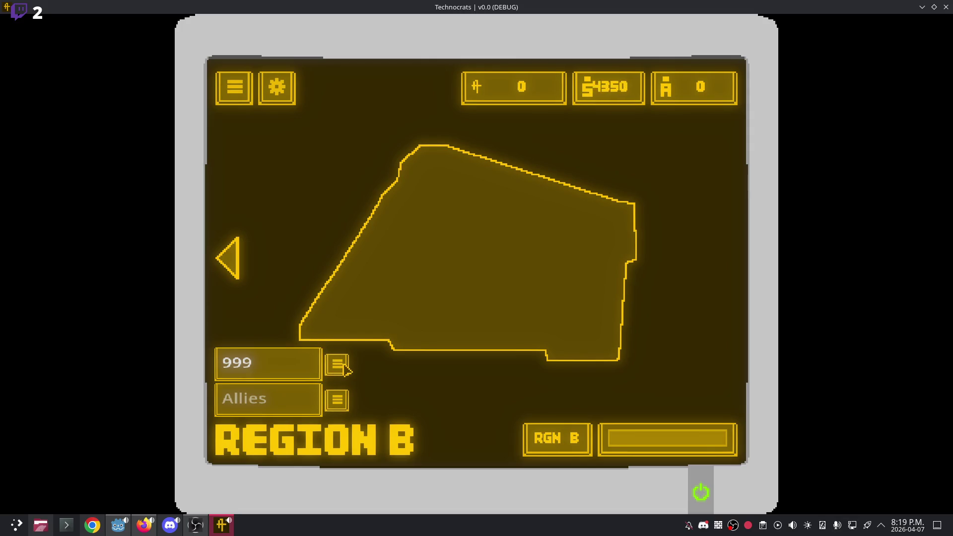
Change the Agents amount back to -99 and submit it.
left_click(280, 368)
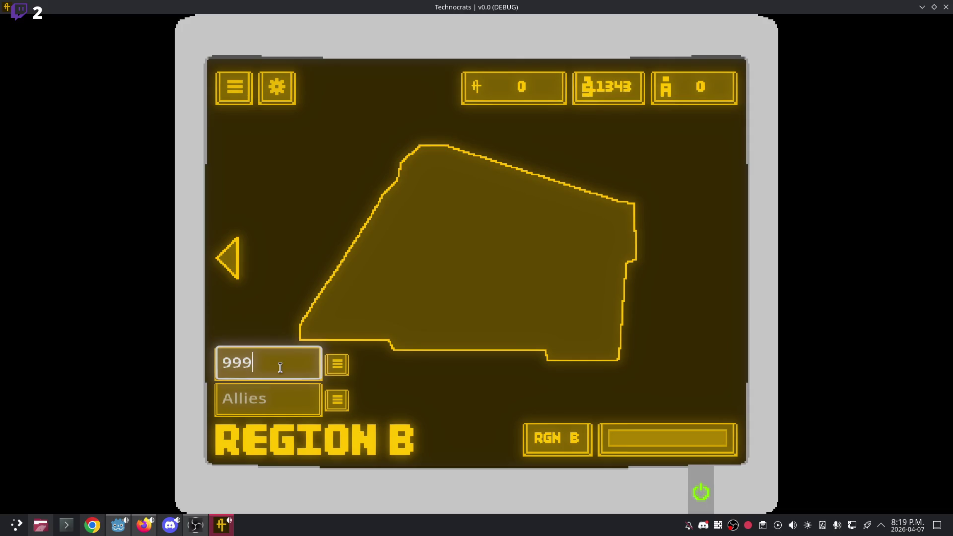
key("BackSpace")
key("BackSpace")
key("BackSpace")
type("-99")
left_click(337, 366)
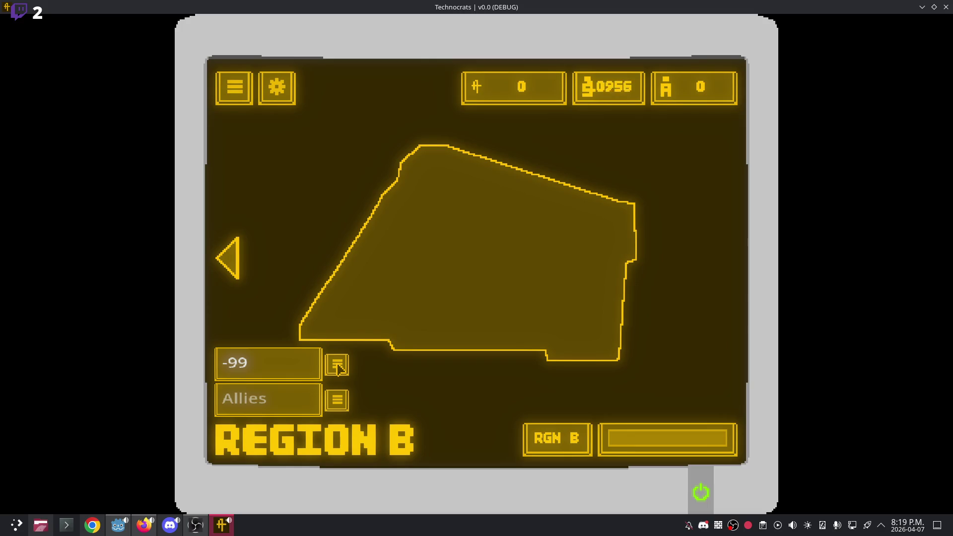
Apply 33 to Allies four times, then -99, bringing allies to 297.
left_click(250, 400)
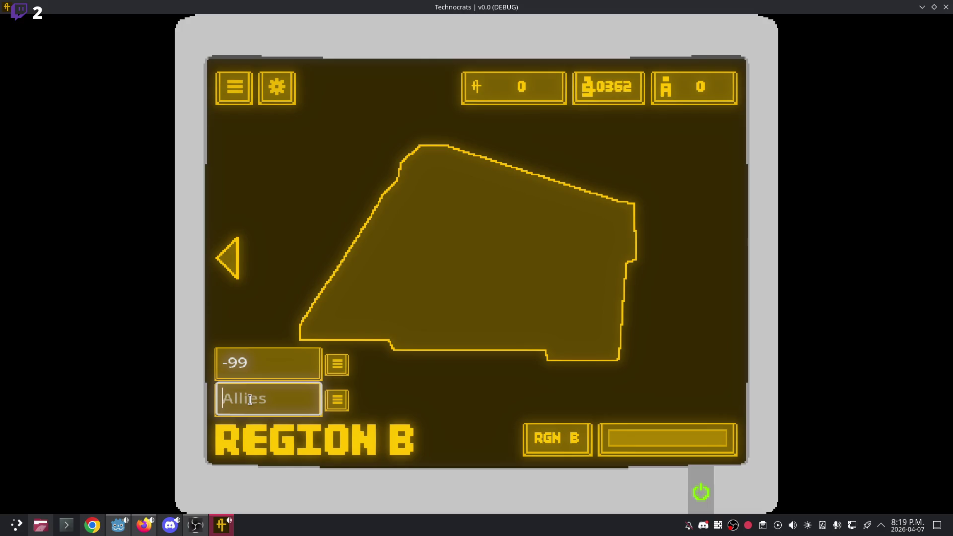
type("33")
key("Return")
left_click(337, 402)
left_click(337, 403)
double_click(336, 403)
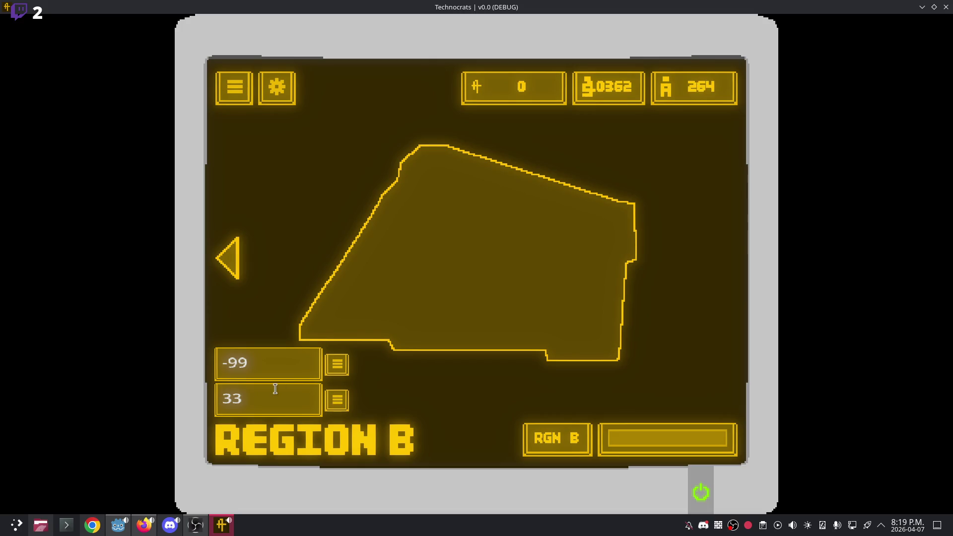
left_click(272, 389)
type("-99")
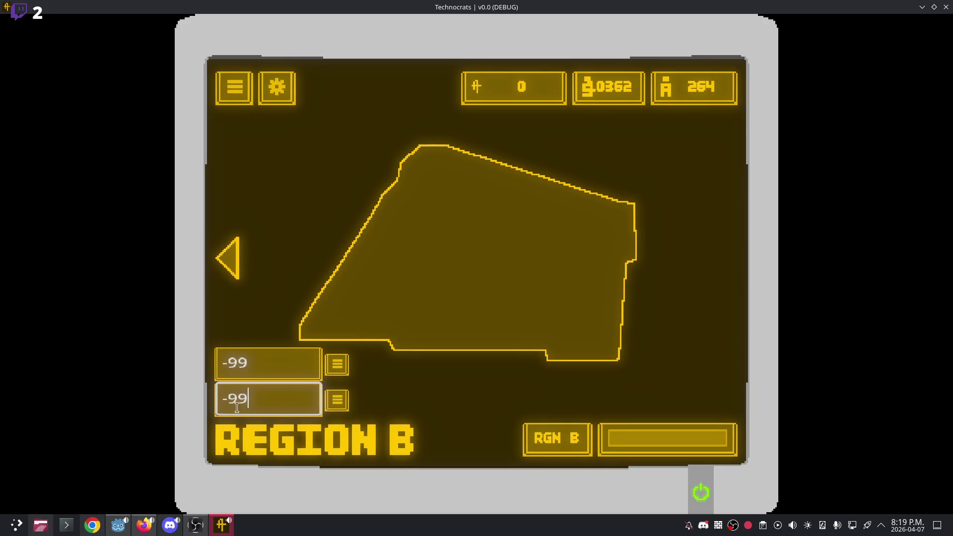
left_click(336, 404)
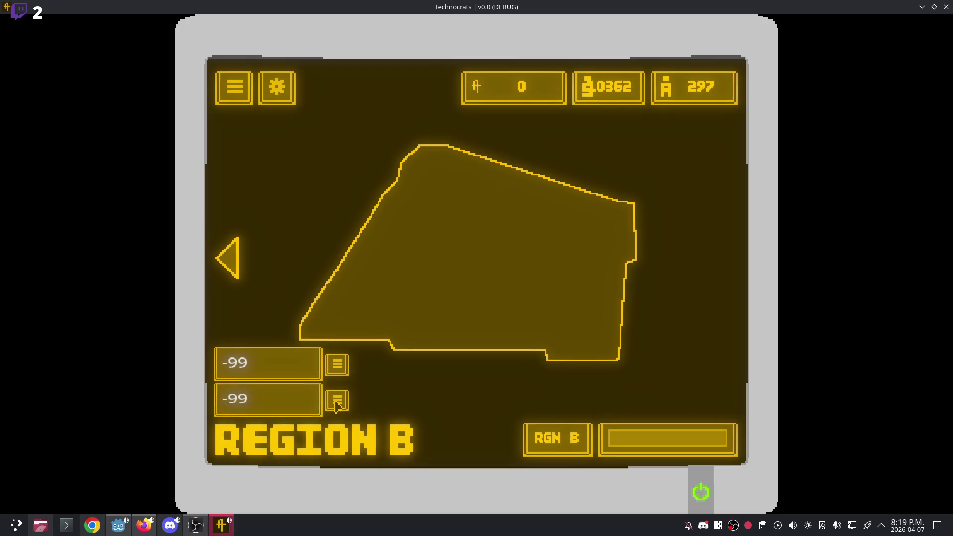
Restore the game window over the editor, go back to the region map, and maximize it.
left_click_drag(701, 6, 725, 63)
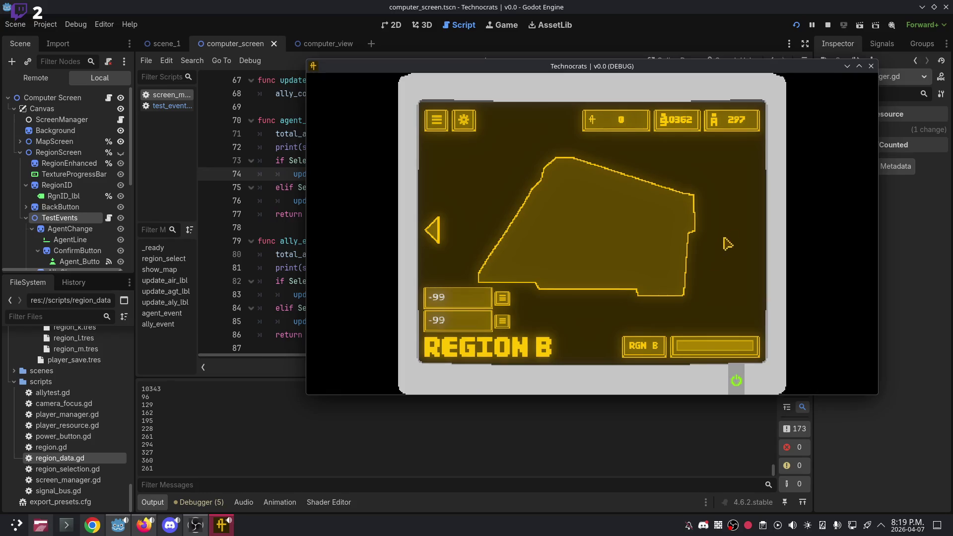
mouse_move(755, 63)
left_mouse_down()
mouse_move(763, 42)
mouse_move(714, 1)
left_mouse_up()
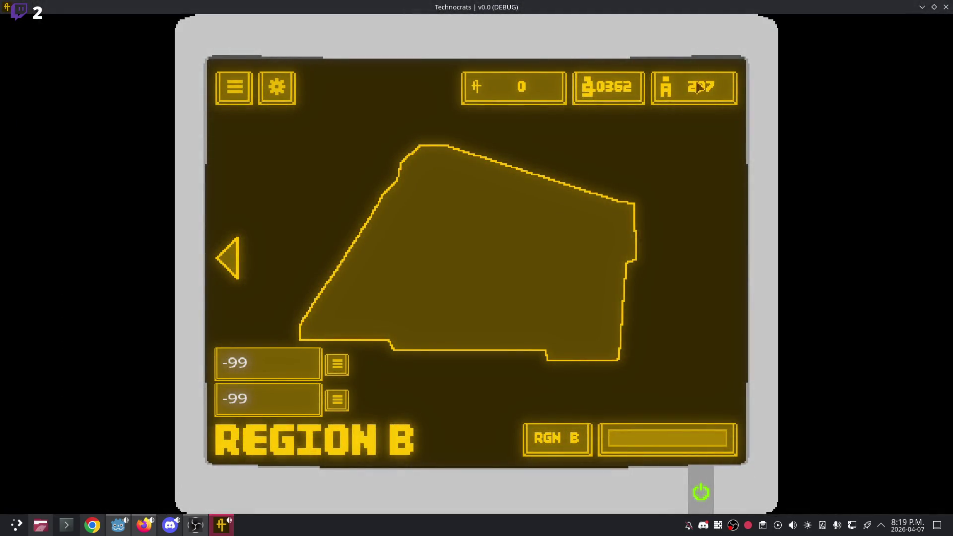
mouse_move(699, 8)
left_mouse_down()
mouse_move(670, 111)
mouse_move(761, 264)
mouse_move(710, 395)
mouse_move(714, 438)
mouse_move(722, 201)
mouse_move(732, 203)
mouse_move(721, 368)
mouse_move(742, 120)
left_mouse_up()
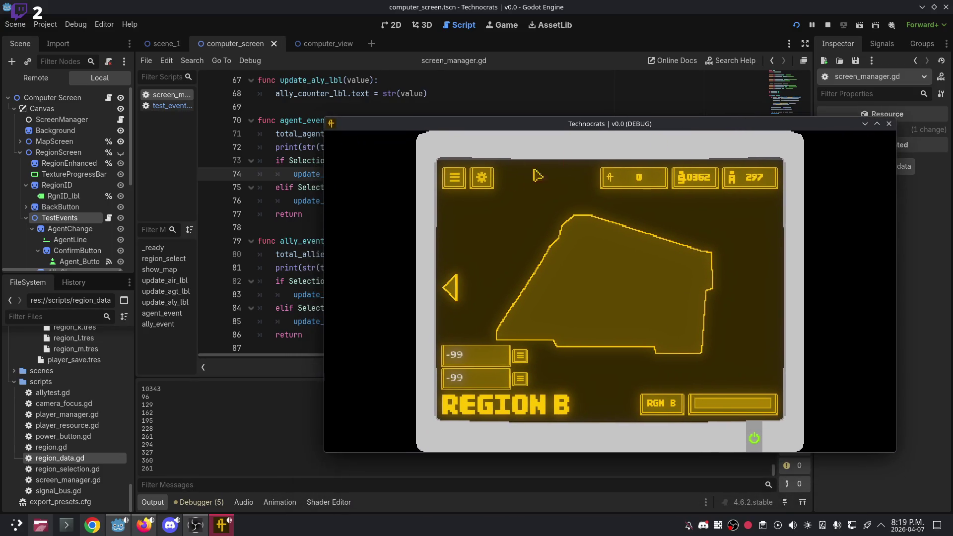
left_click(461, 287)
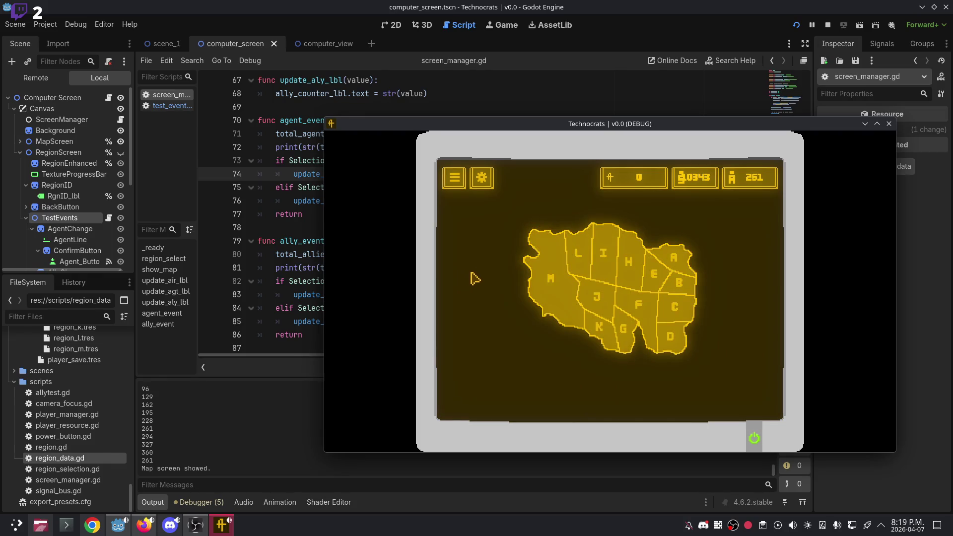
double_click(724, 125)
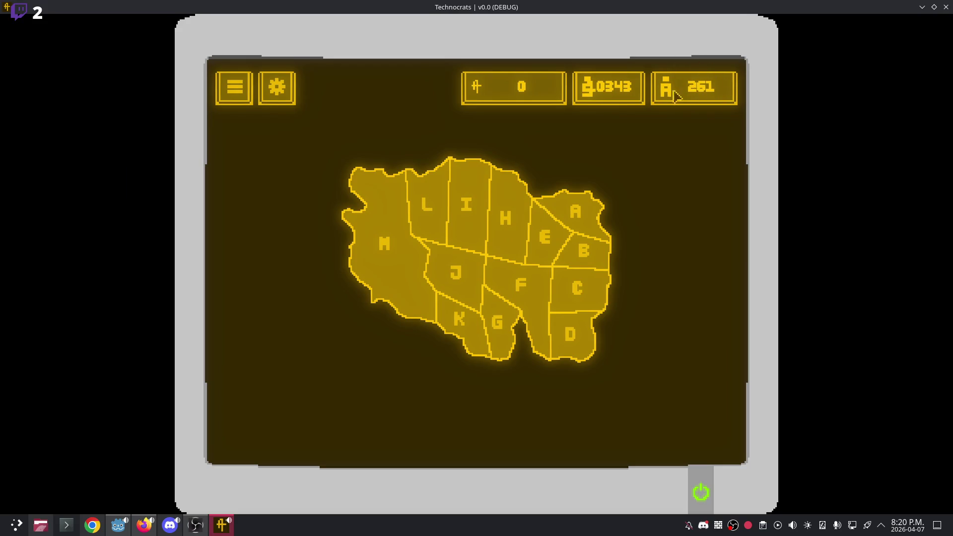
Open and leave Regions B, A, C, E, D and F in turn, checking each detail screen.
left_click(585, 255)
left_click(235, 258)
left_click(577, 211)
left_click(228, 258)
left_click(570, 285)
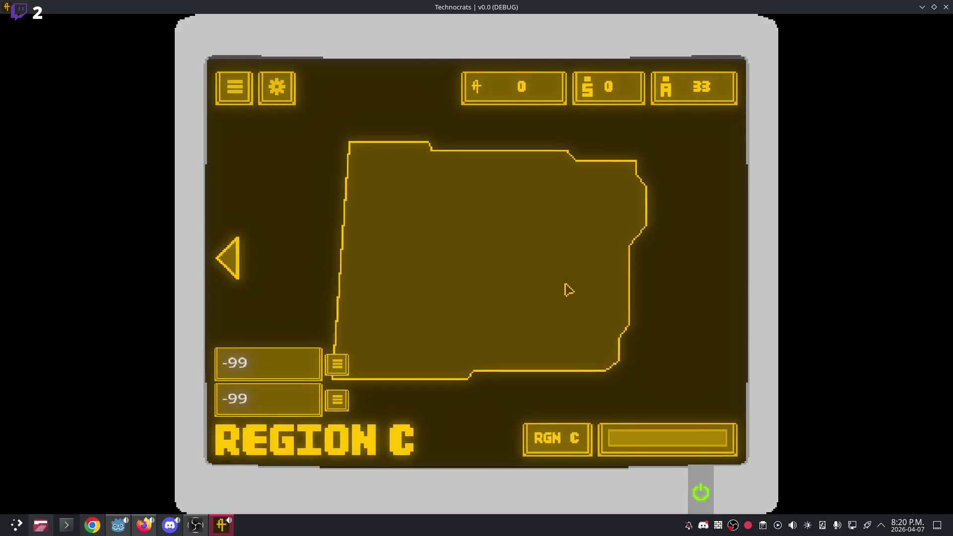
left_click(228, 257)
left_click(546, 239)
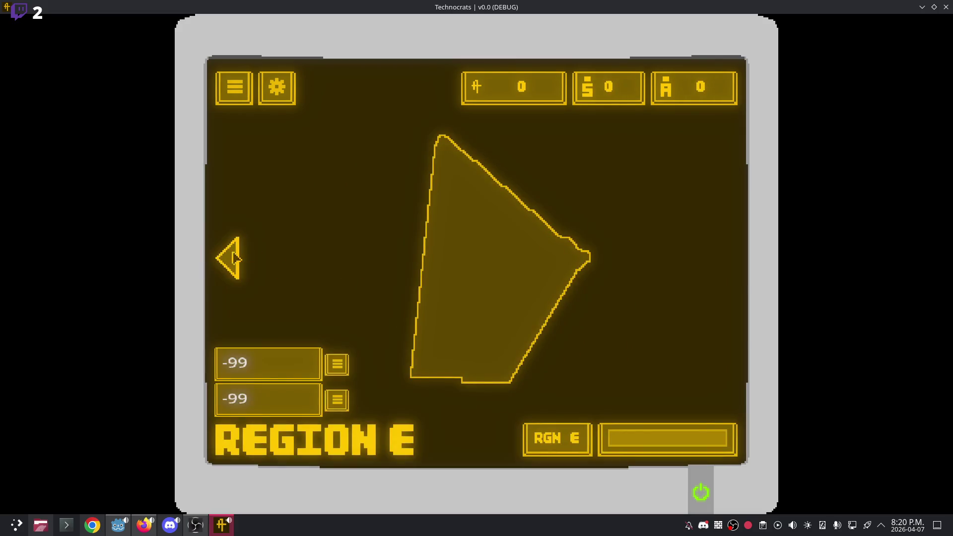
left_click(228, 258)
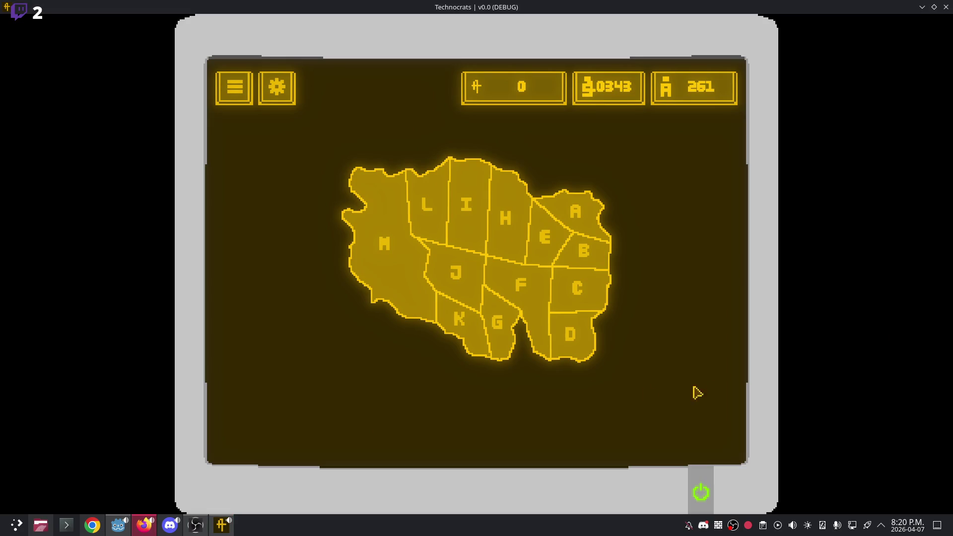
left_click(554, 259)
left_click(230, 258)
left_click(587, 355)
left_click(236, 271)
left_click(536, 317)
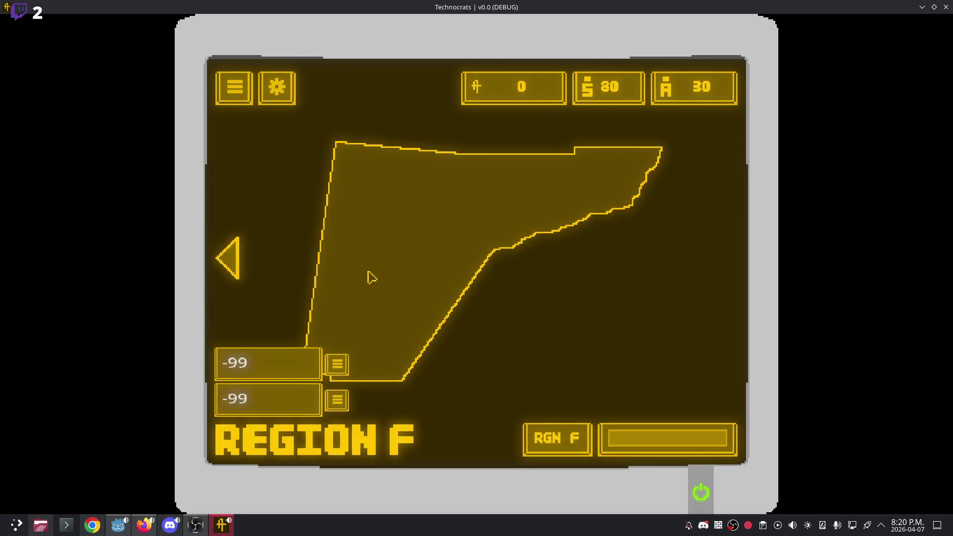
left_click(235, 265)
Open and leave Regions H, I, L, J, K, M, A and E in turn.
left_click(506, 215)
left_click(239, 256)
left_click(451, 203)
left_click(232, 258)
left_click(446, 217)
left_click(232, 262)
left_click(447, 278)
left_click(235, 258)
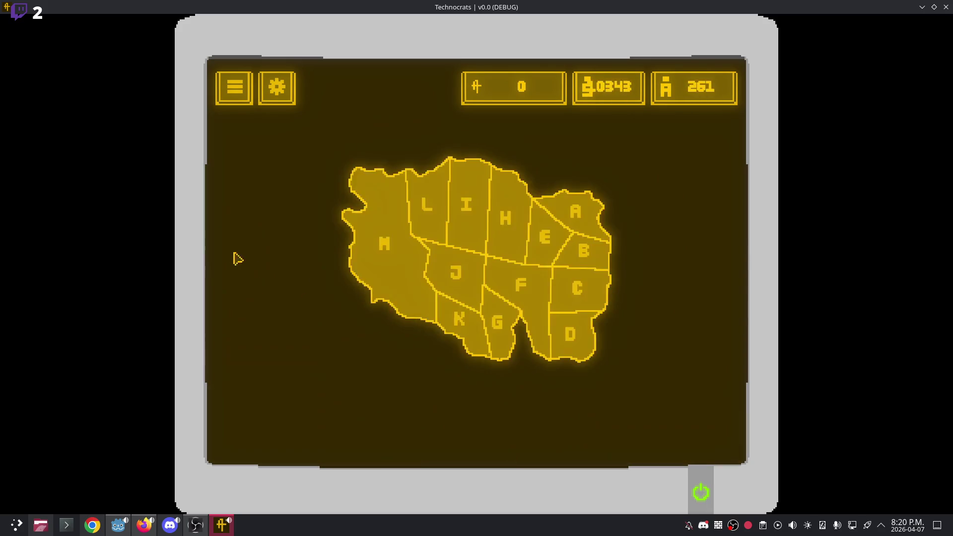
left_click(462, 322)
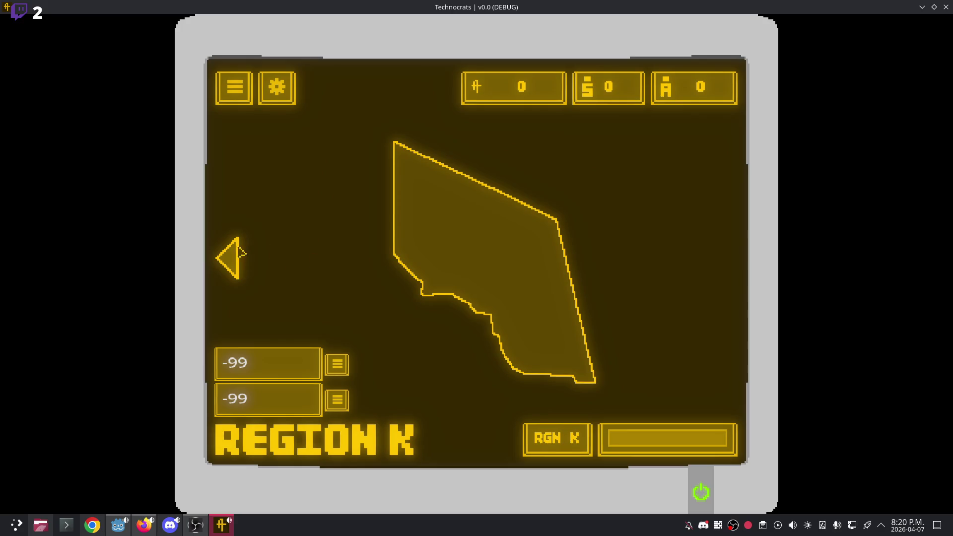
left_click(238, 256)
left_click(367, 228)
left_click(226, 261)
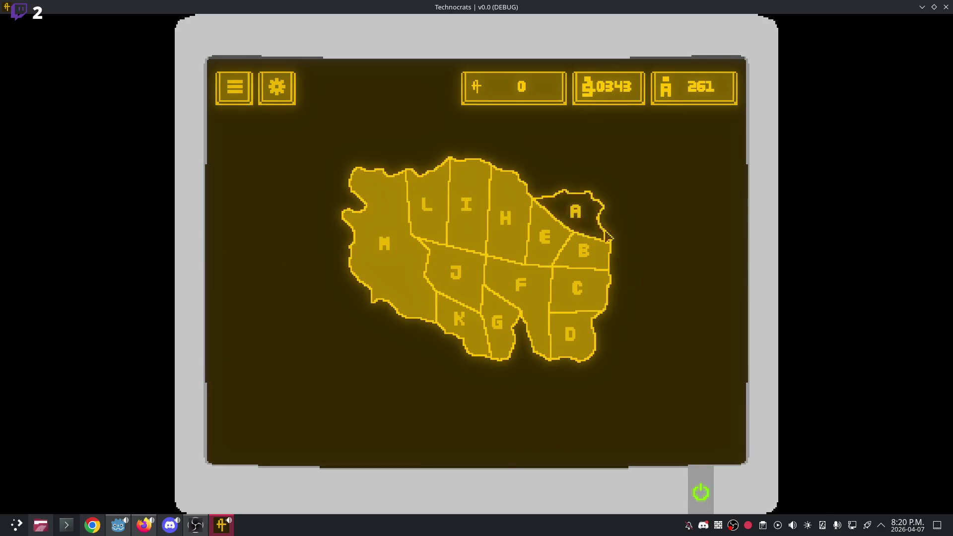
left_click(571, 215)
left_click(543, 262)
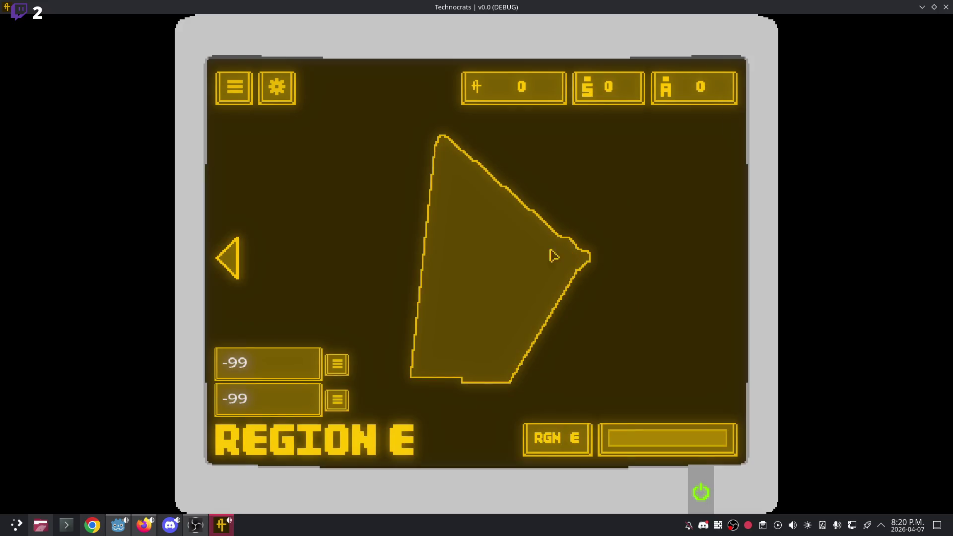
left_click(232, 256)
Reopen Region B five times to compare its agent and ally counters, then stop the run.
left_click(584, 259)
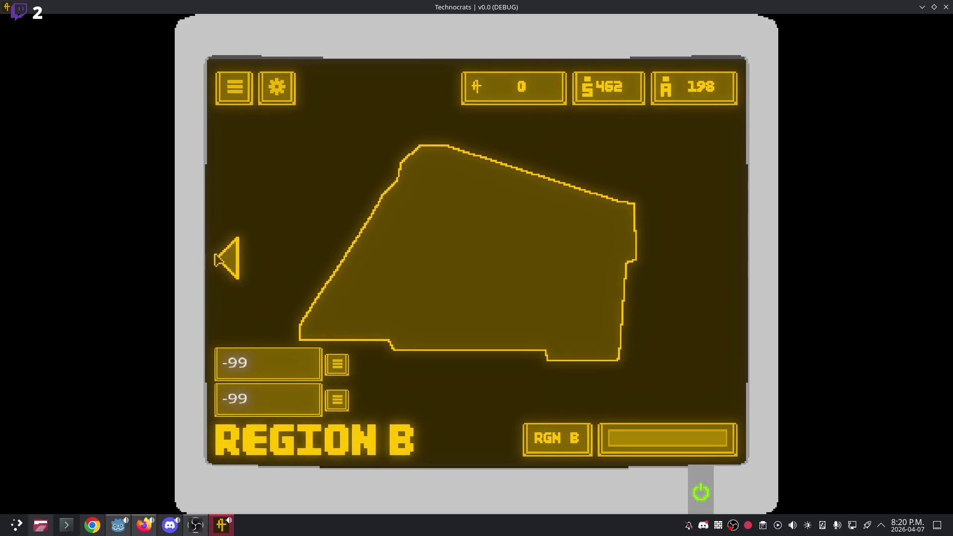
left_click(230, 266)
left_click(602, 264)
left_click(230, 262)
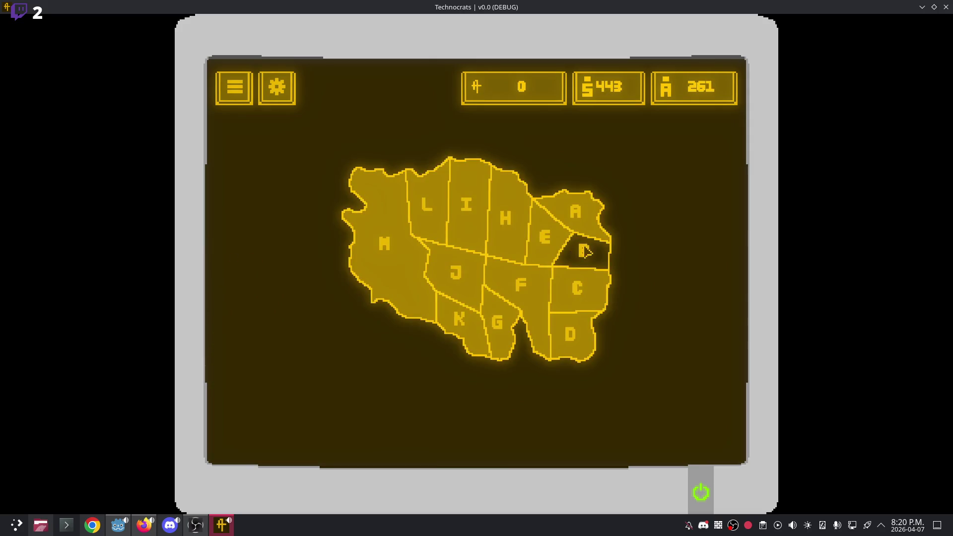
left_click(581, 252)
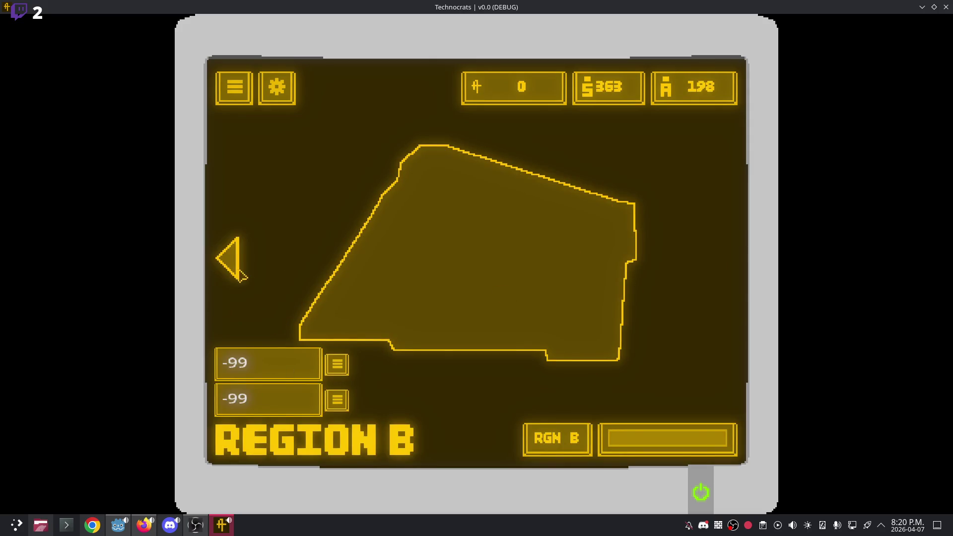
left_click(230, 263)
left_click(575, 256)
left_click(243, 262)
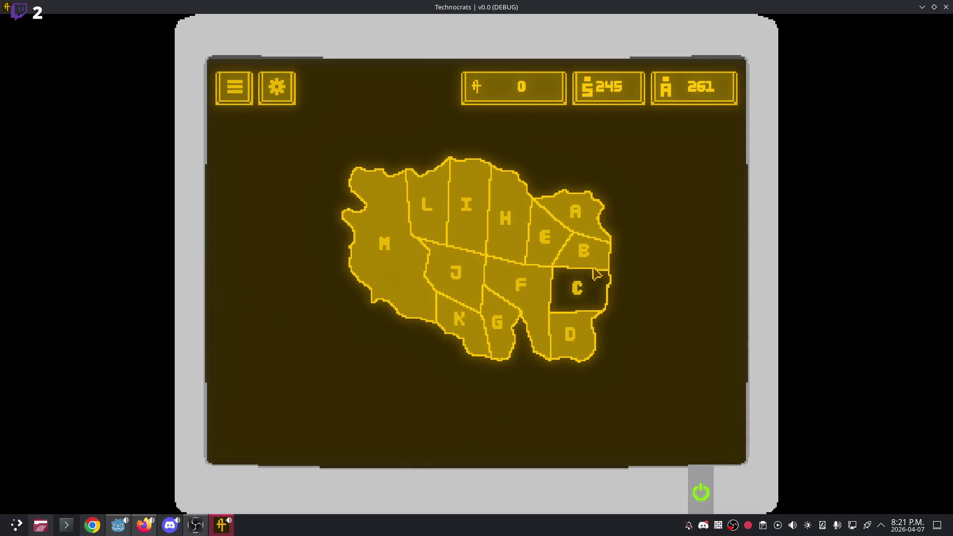
left_click(593, 262)
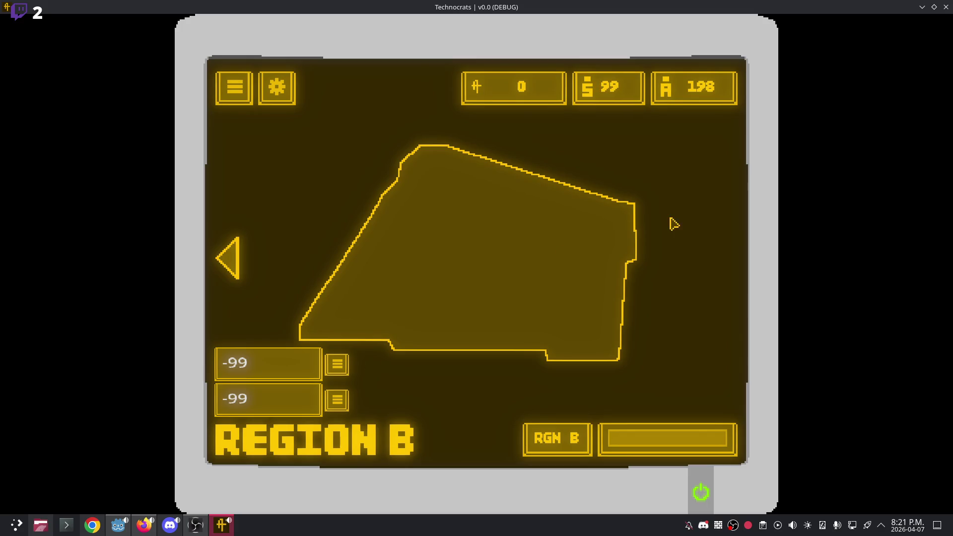
left_click(945, 7)
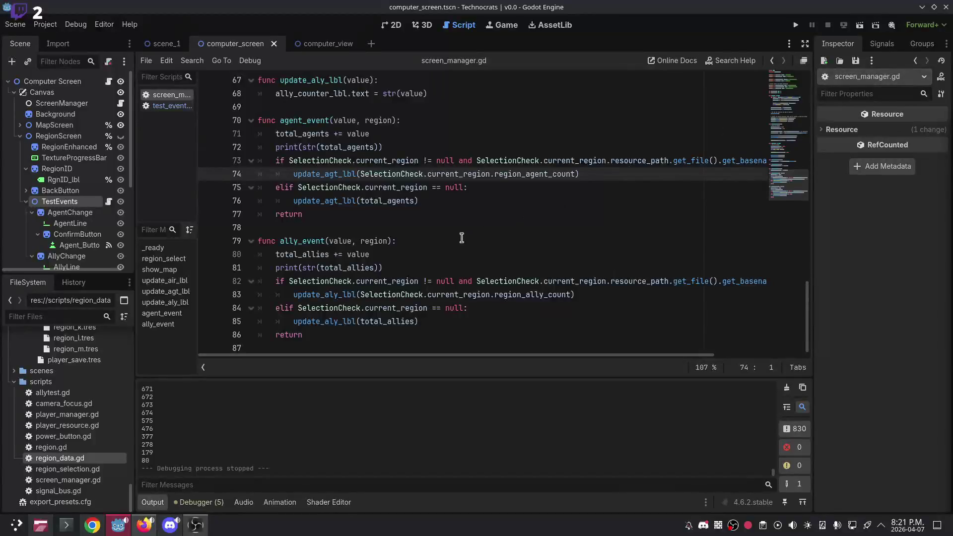
Add a 'return' line after line 76 at the end of agent_event in screen_manager.gd.
key("Return")
type("return")
scroll(422, 246, "up", 3)
scroll(421, 245, "up", 15)
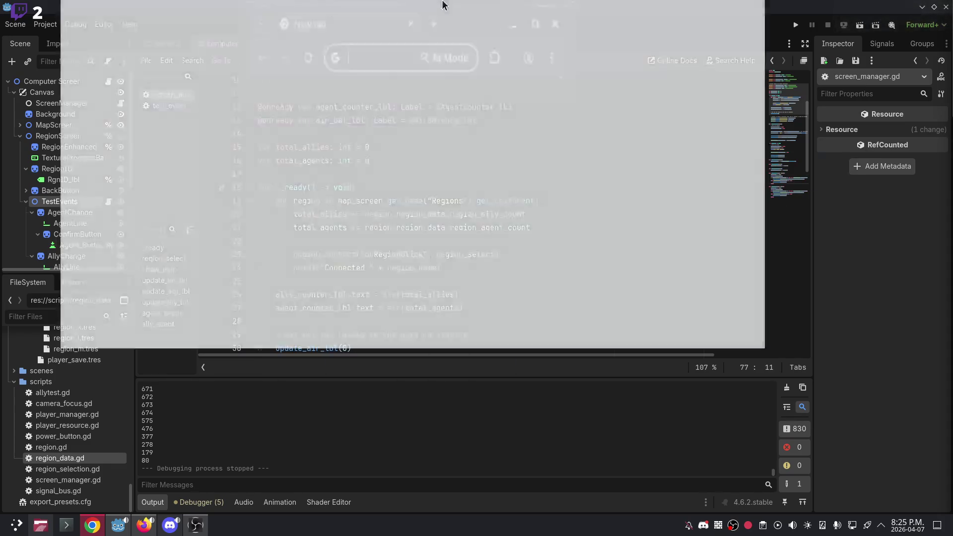
Launch Chrome and go to the TwitchTTS home page.
double_click(419, 13)
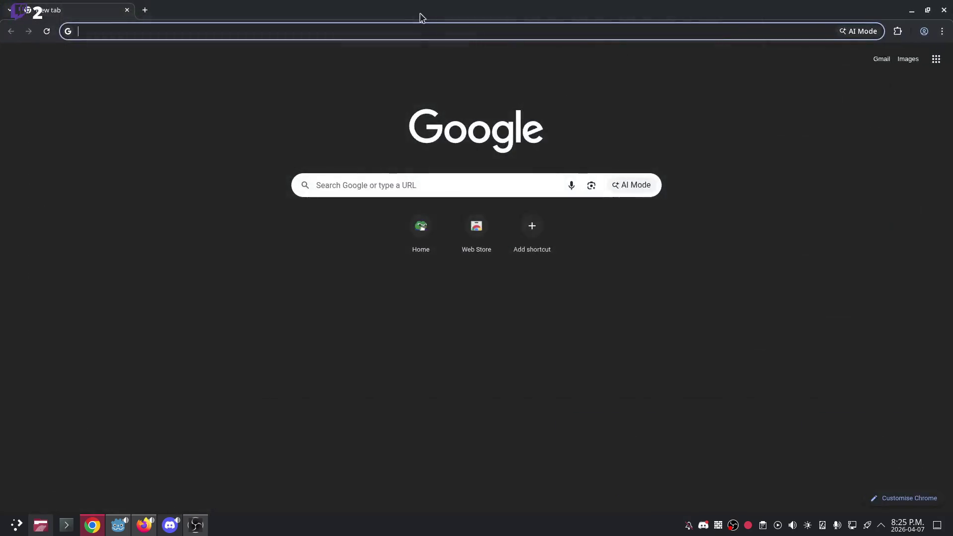
left_click(942, 31)
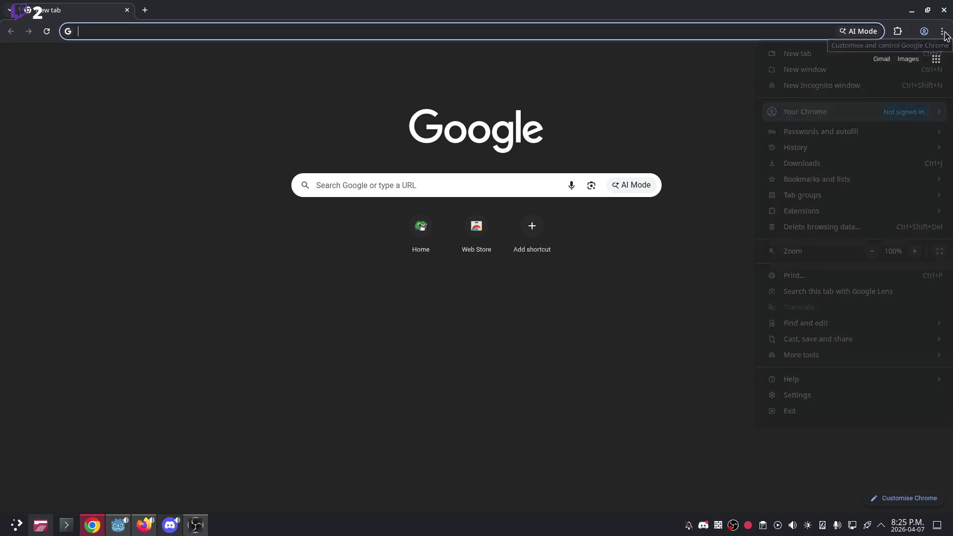
left_click(421, 227)
left_click(421, 227)
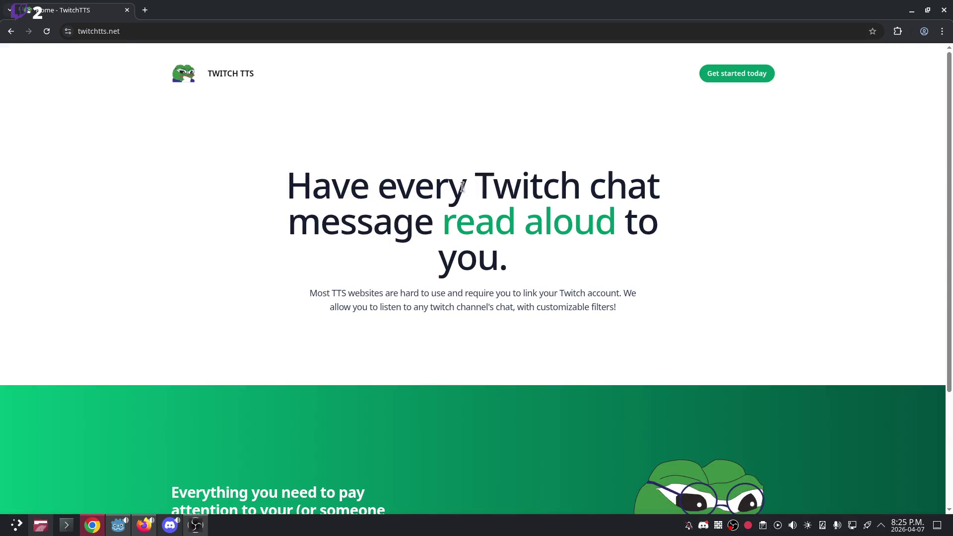
Open the TwitchTTS dashboard and connect to the recently used Twitch channel.
left_click(731, 76)
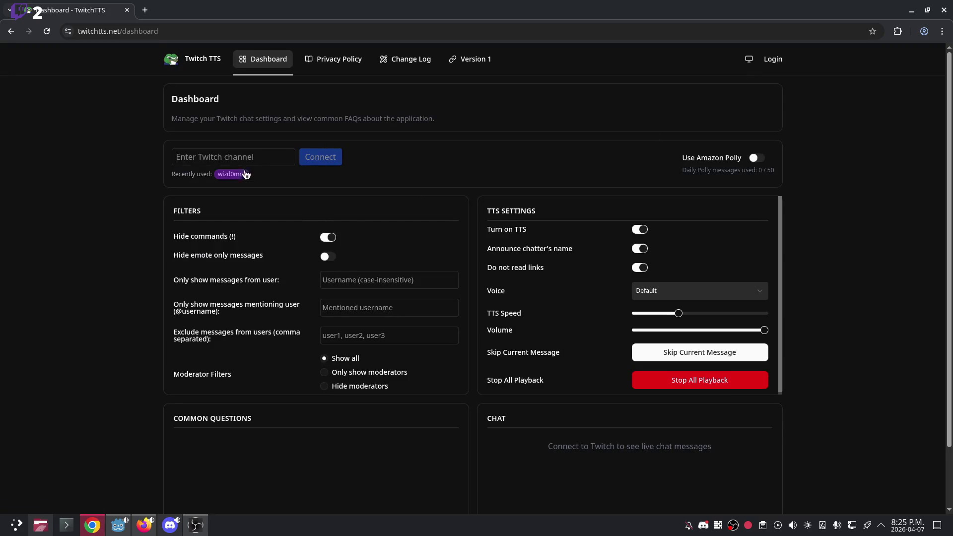
left_click(231, 174)
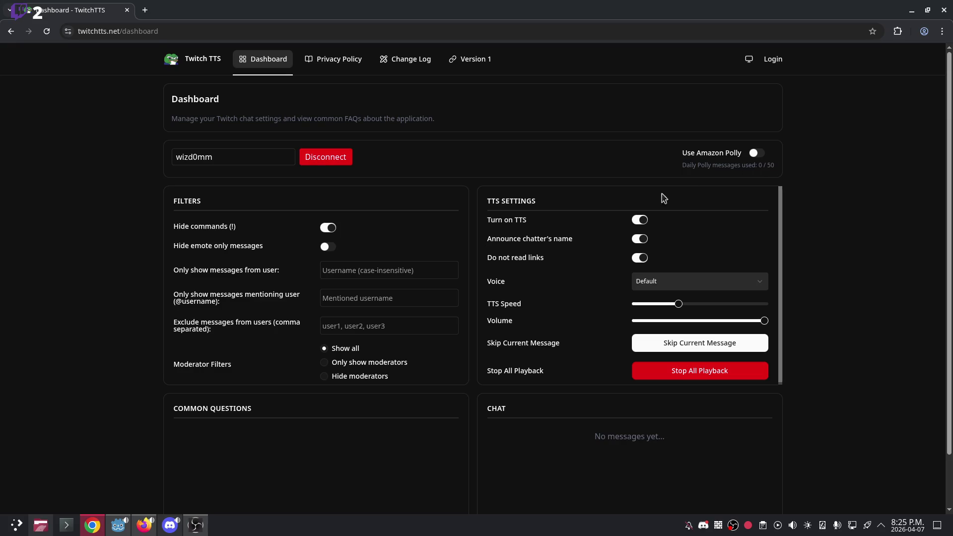
scroll(710, 408, "down", 2)
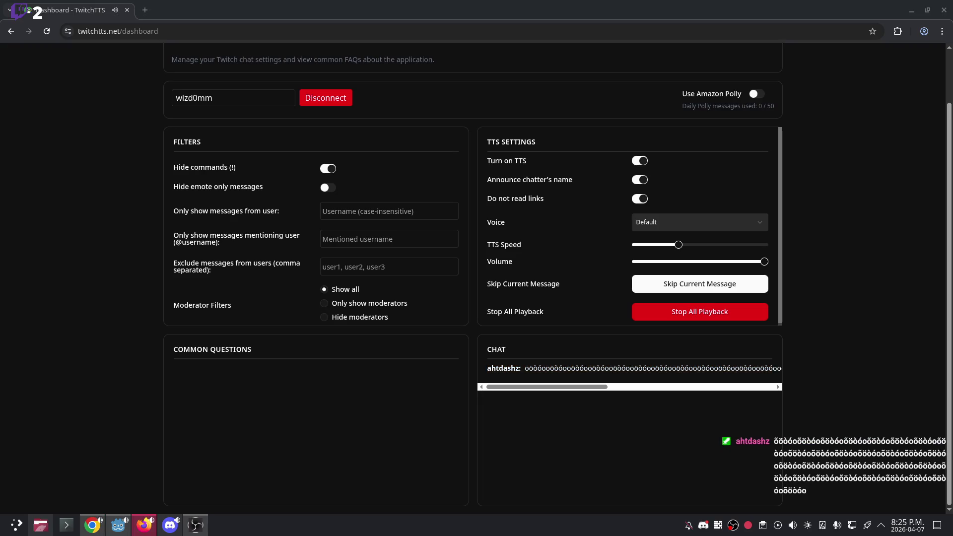
left_click(661, 222)
scroll(698, 333, "down", 3)
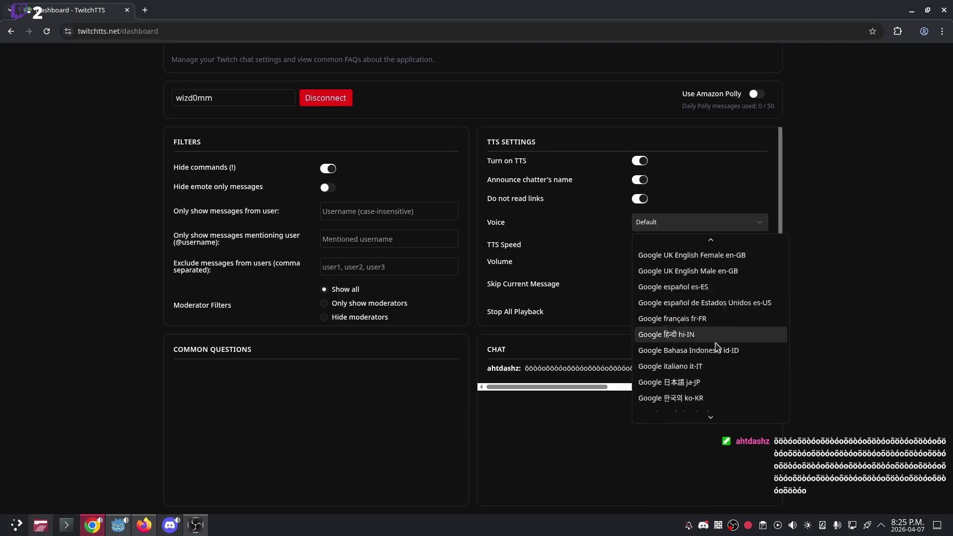
scroll(697, 355, "up", 3)
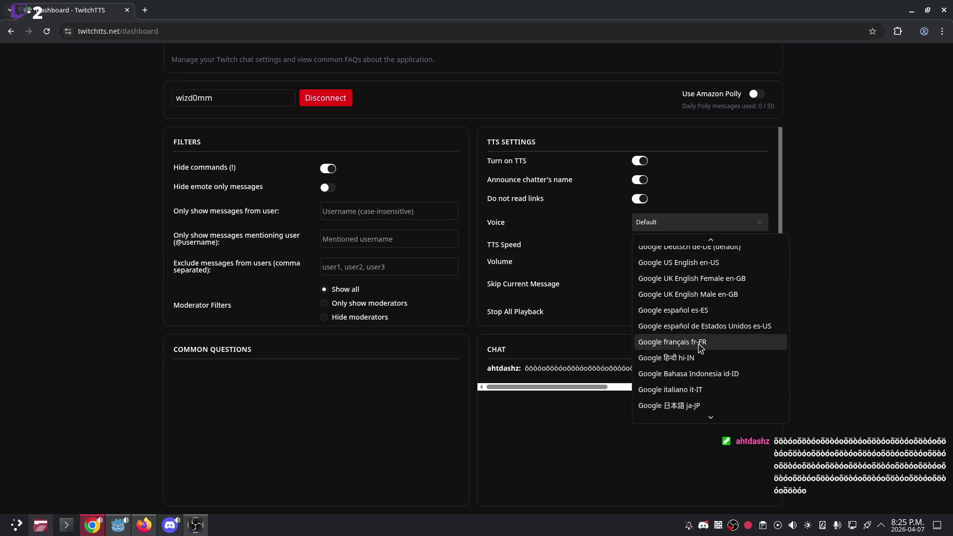
scroll(690, 387, "down", 3)
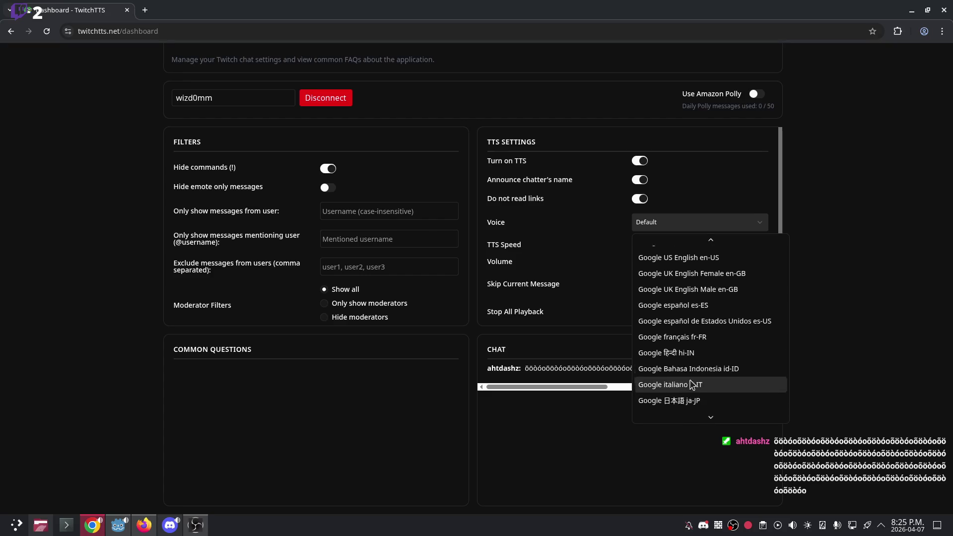
left_click(679, 345)
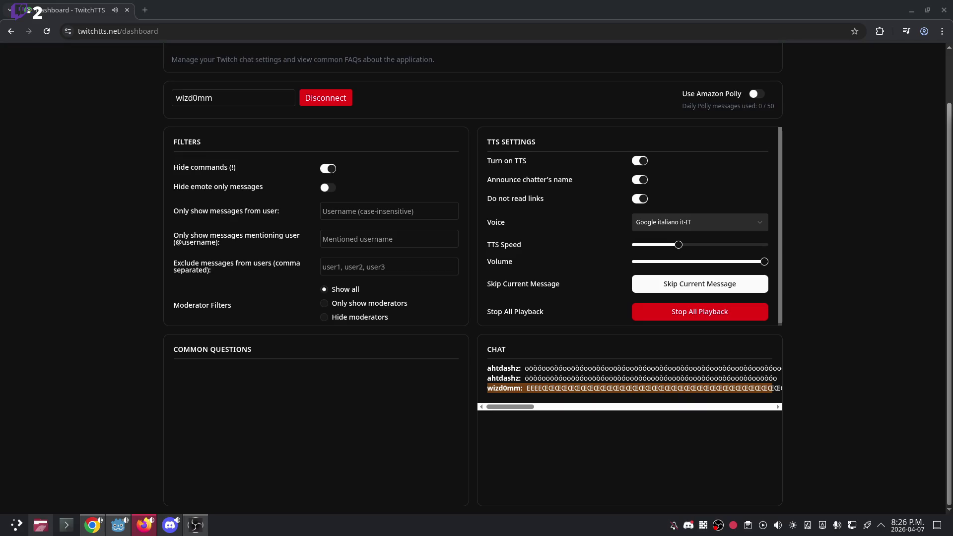
left_click(709, 287)
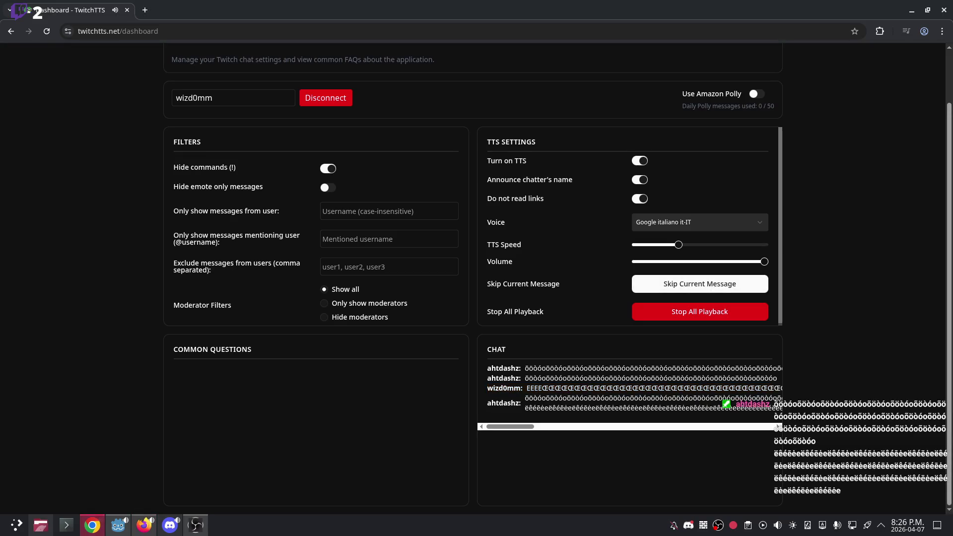
key("alt+Tab")
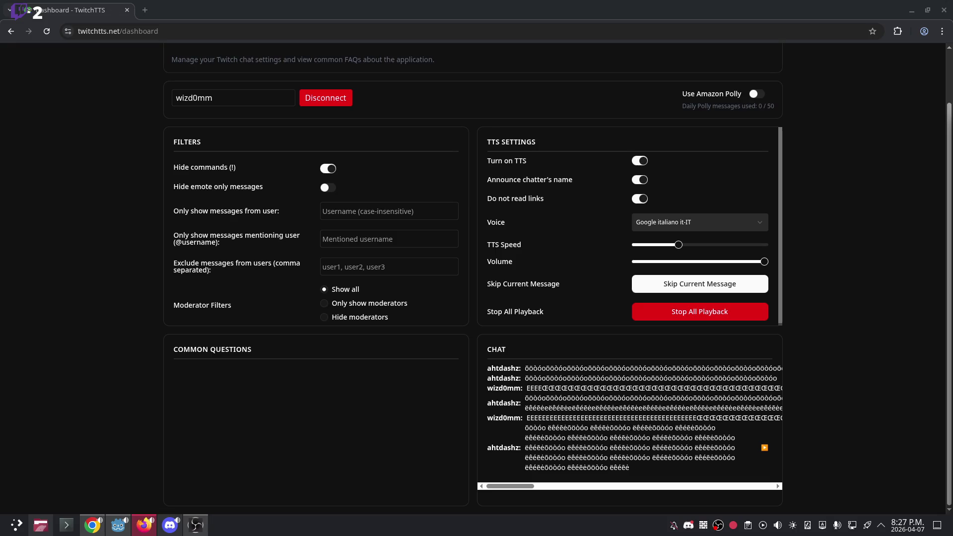
Turn Use Amazon Polly on for a test message, turn it off, and minimize Chrome.
left_click(757, 94)
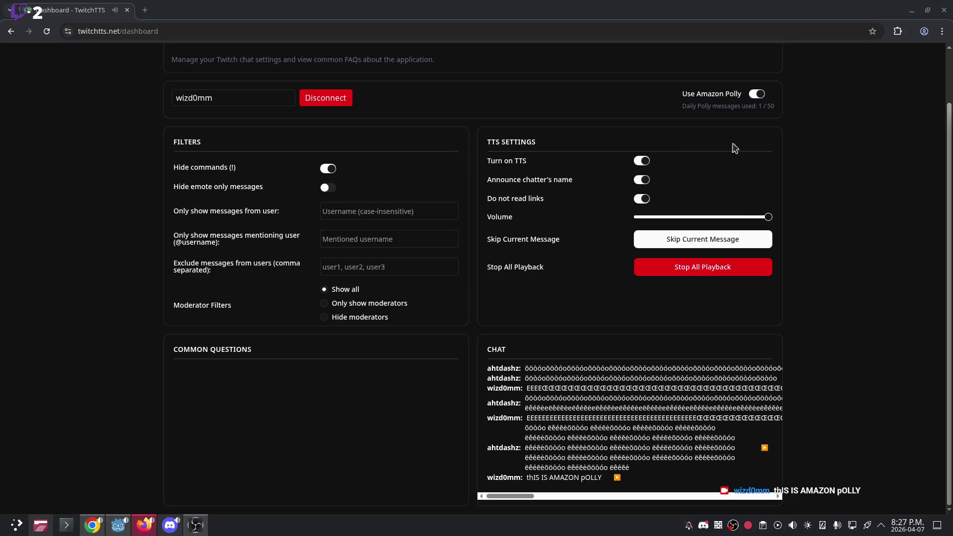
left_click(760, 97)
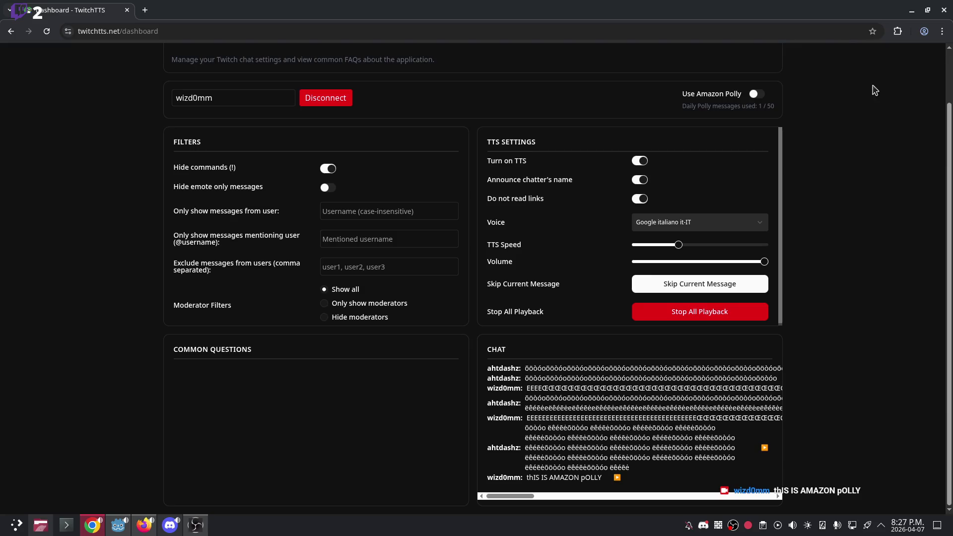
left_click(911, 11)
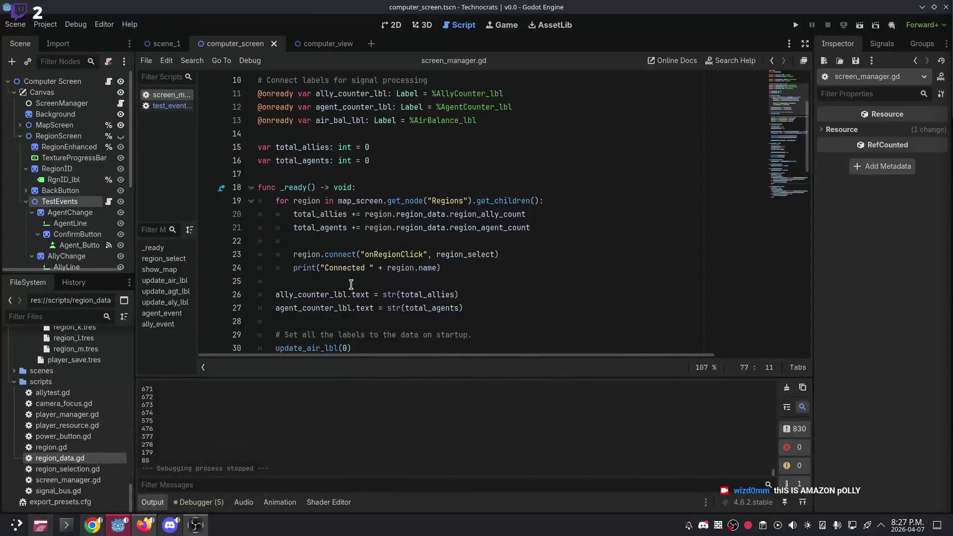
left_click(387, 174)
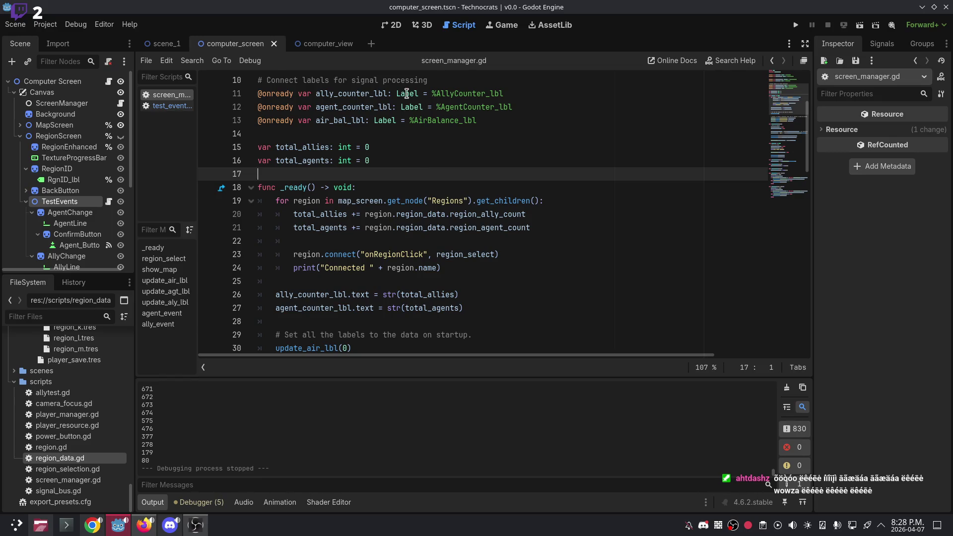
left_click(456, 240)
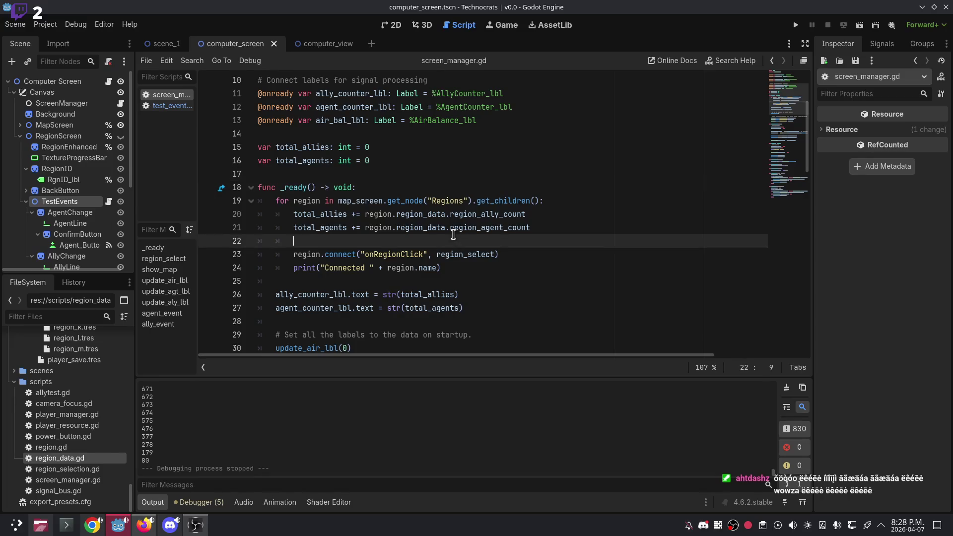
left_click(351, 171)
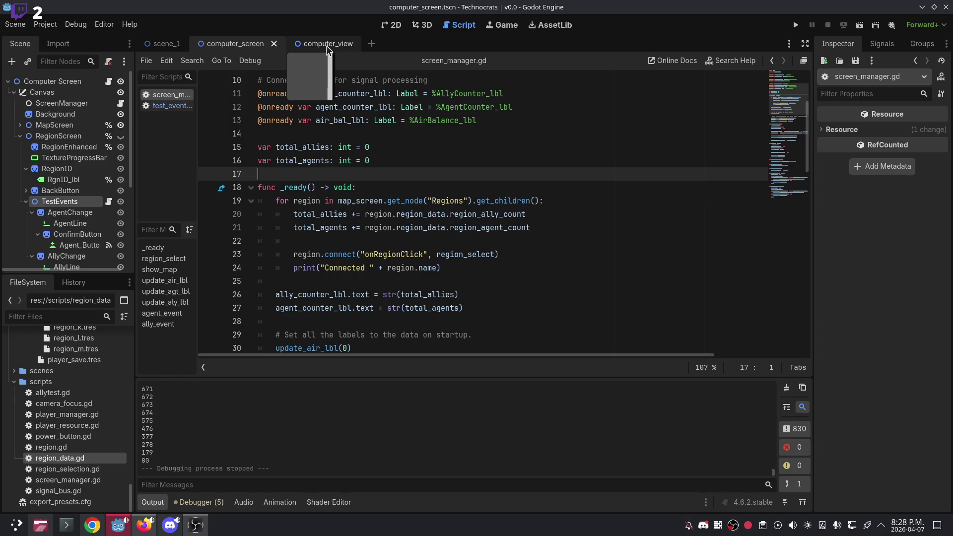
Launch GitHub Desktop, fetch origin, and restore the window to a smaller size.
left_click(10, 525)
type("github")
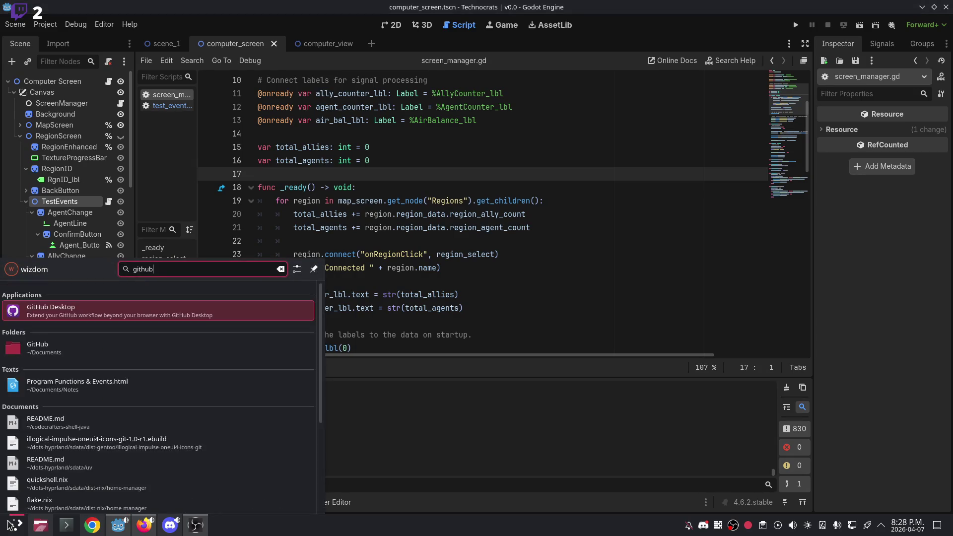
left_click(52, 300)
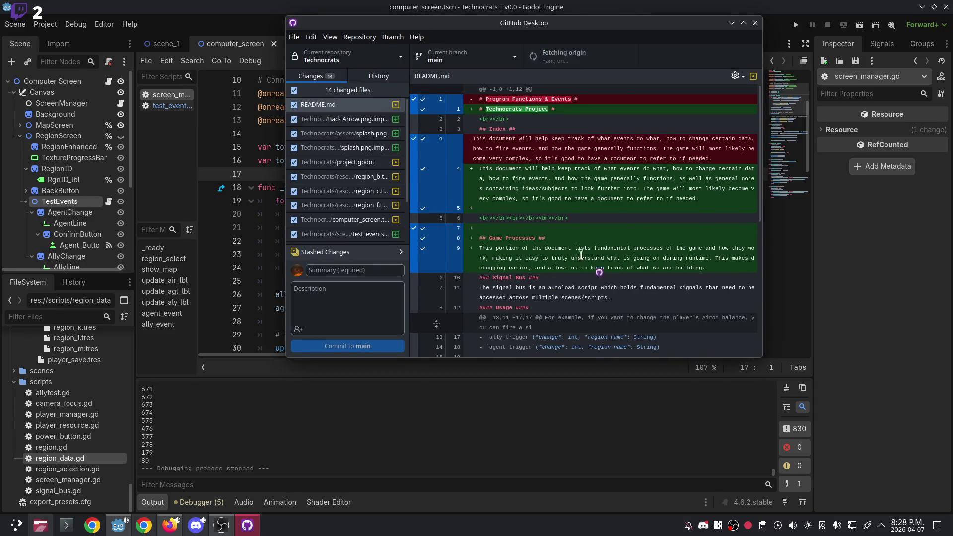
mouse_move(546, 23)
left_mouse_down()
mouse_move(472, 49)
mouse_move(433, 85)
mouse_move(322, 1)
left_mouse_up()
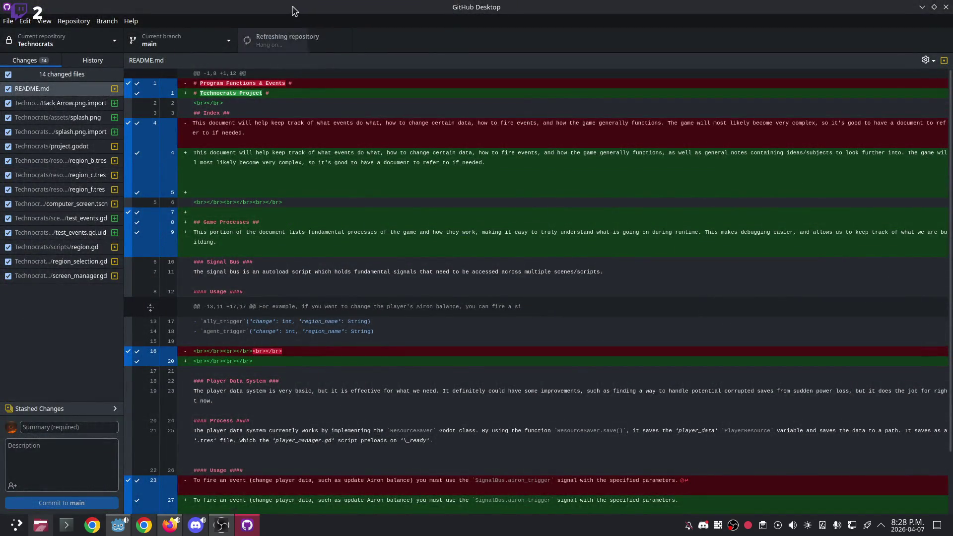
left_click(284, 43)
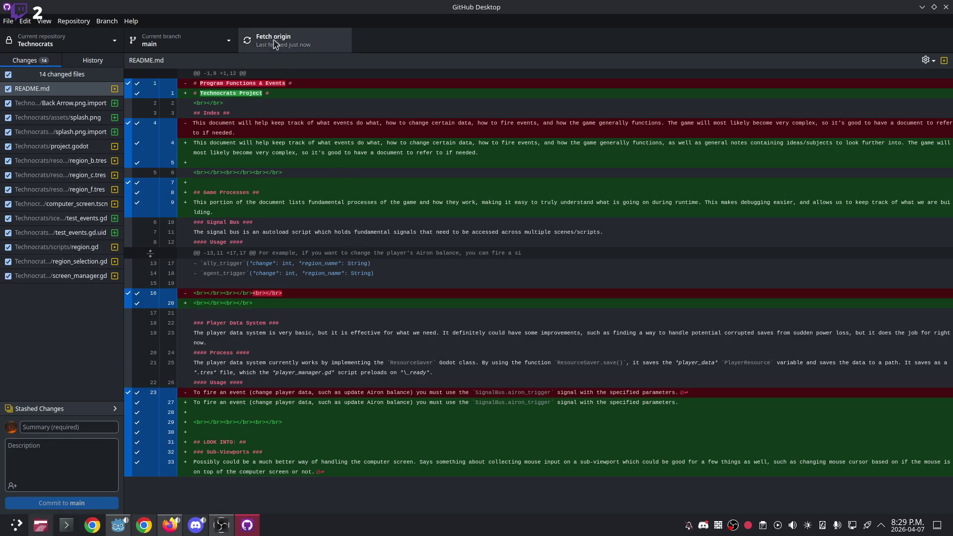
left_click_drag(259, 7, 287, 66)
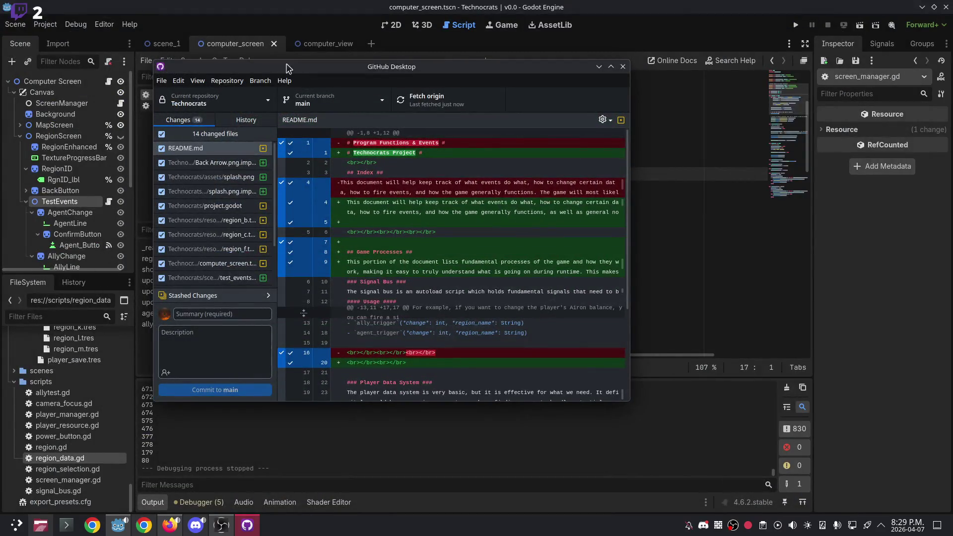
Fetch origin repeatedly and scroll through the 14 changed files.
left_click(427, 99)
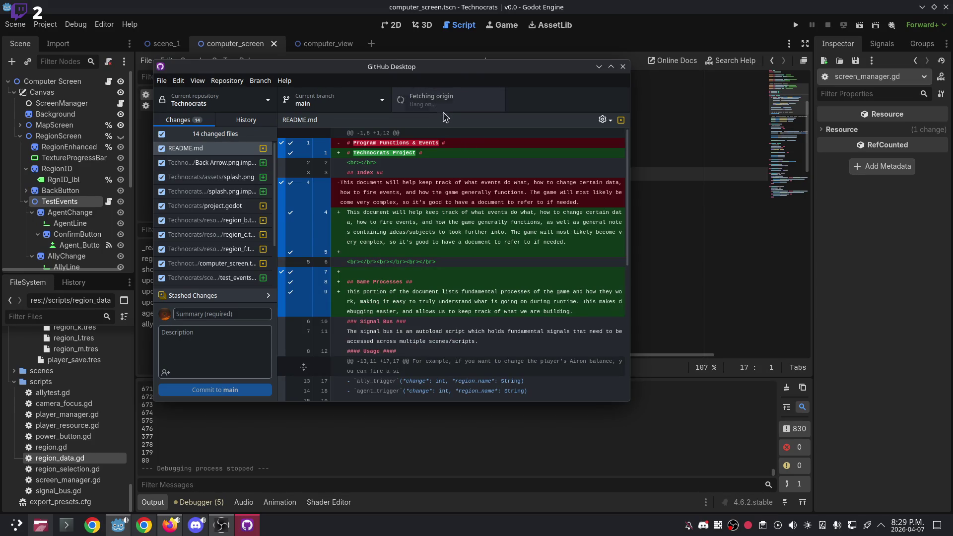
left_click(441, 98)
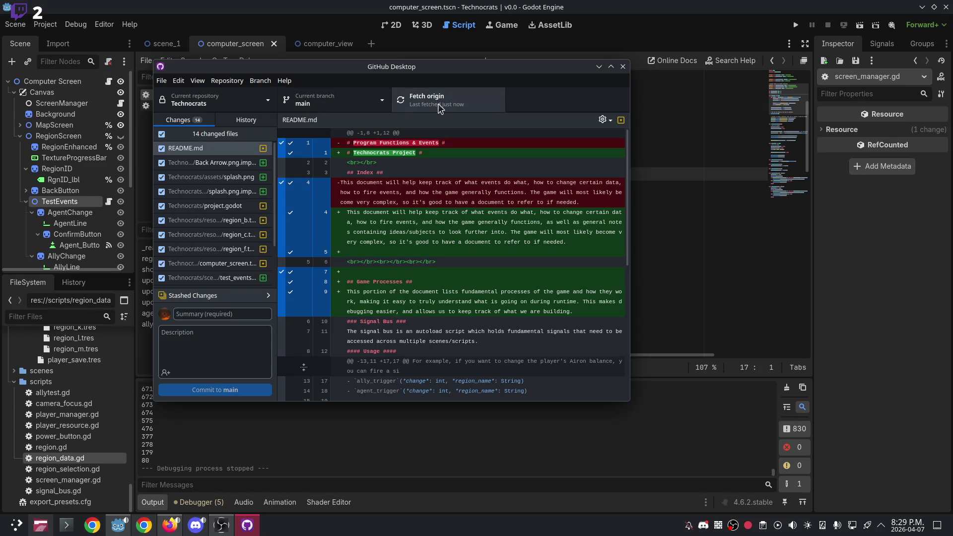
left_click(439, 108)
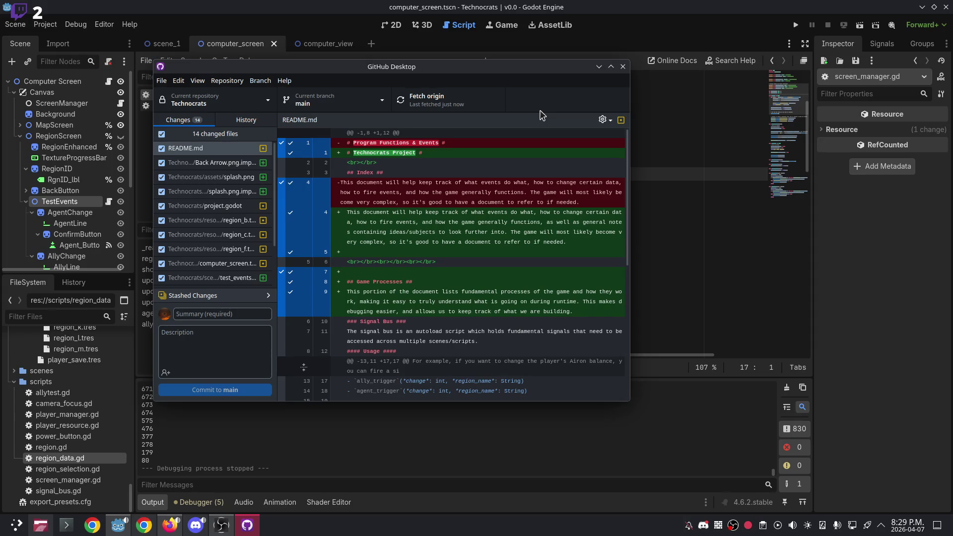
scroll(214, 218, "down", 3)
left_click(419, 99)
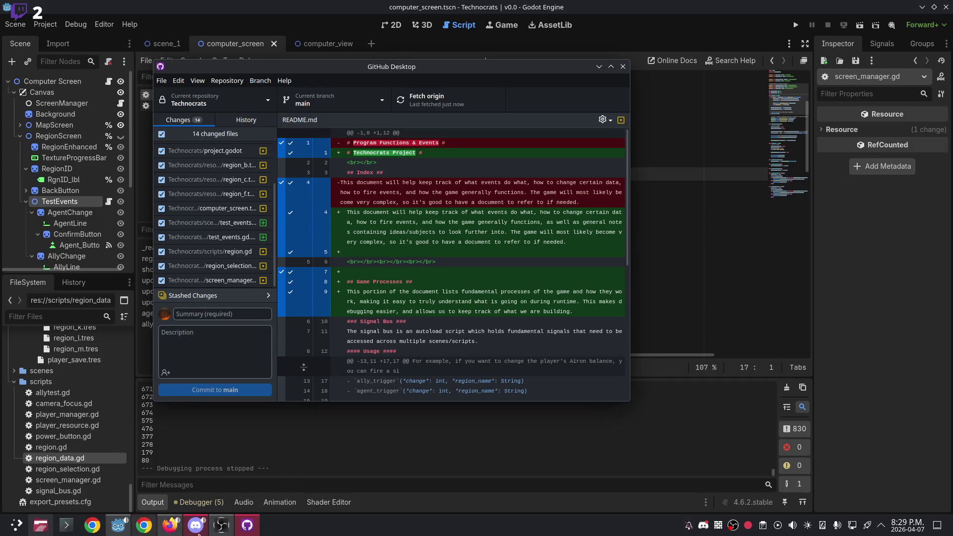
left_click(196, 525)
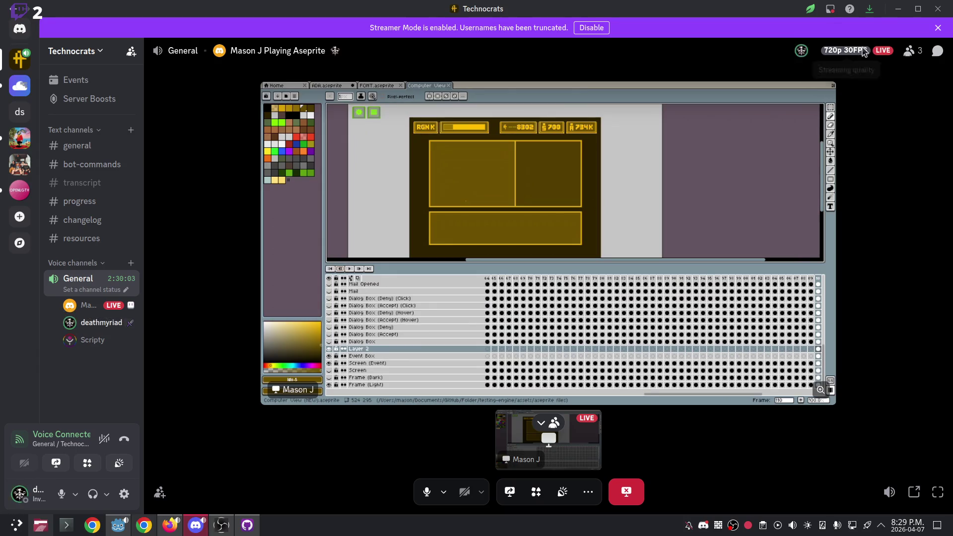
Minimize Discord to get back to GitHub Desktop and Godot.
left_click(898, 11)
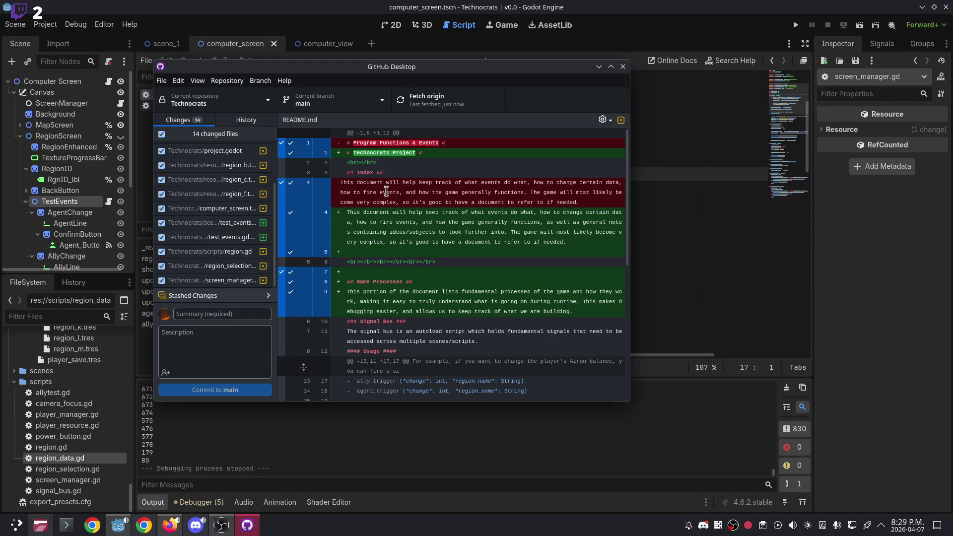
Run the Technocrats project, power on the computer, and open Region B twice from the map.
left_click(600, 67)
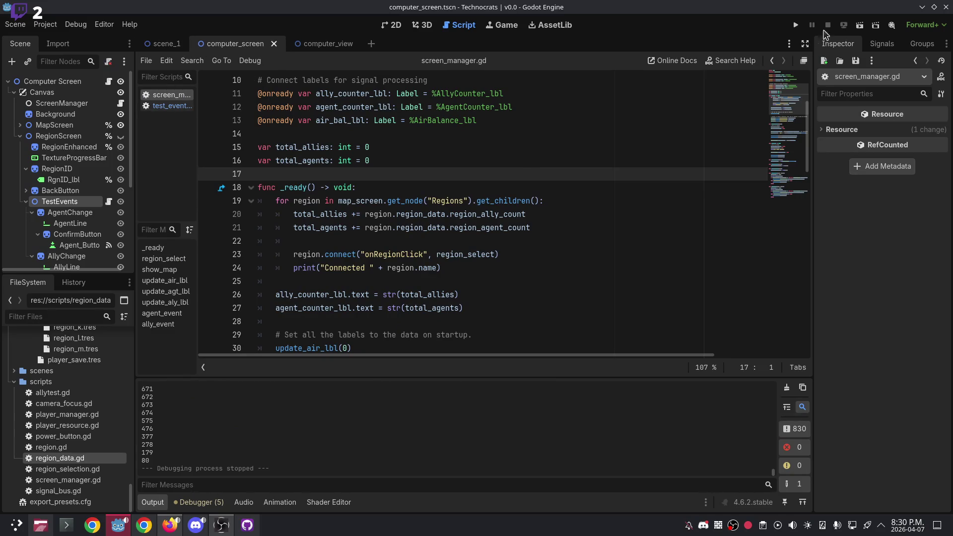
left_click(795, 26)
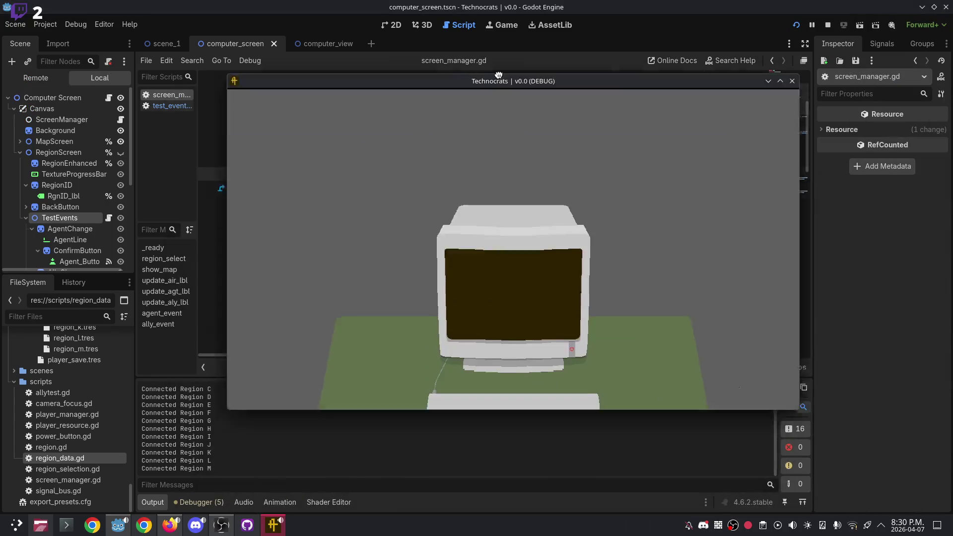
left_click(546, 364)
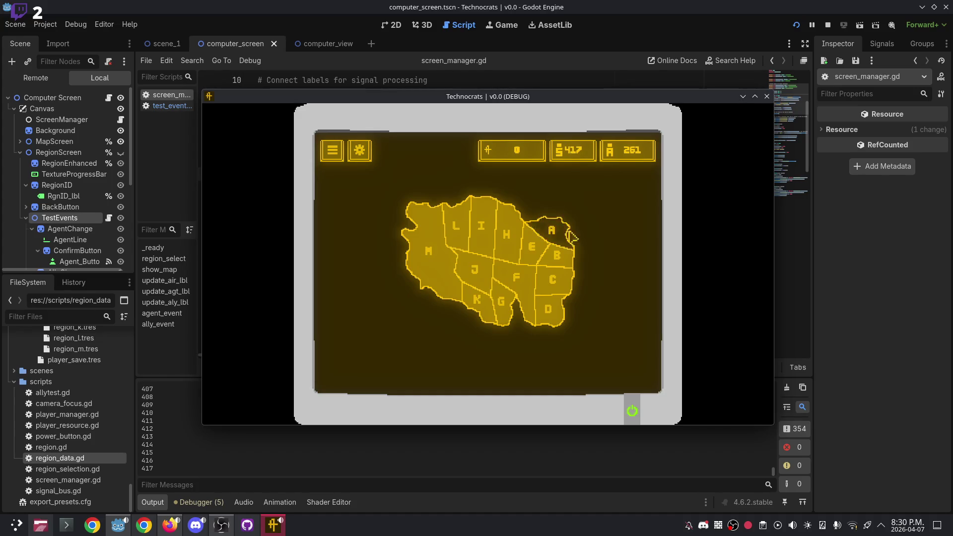
left_click(561, 256)
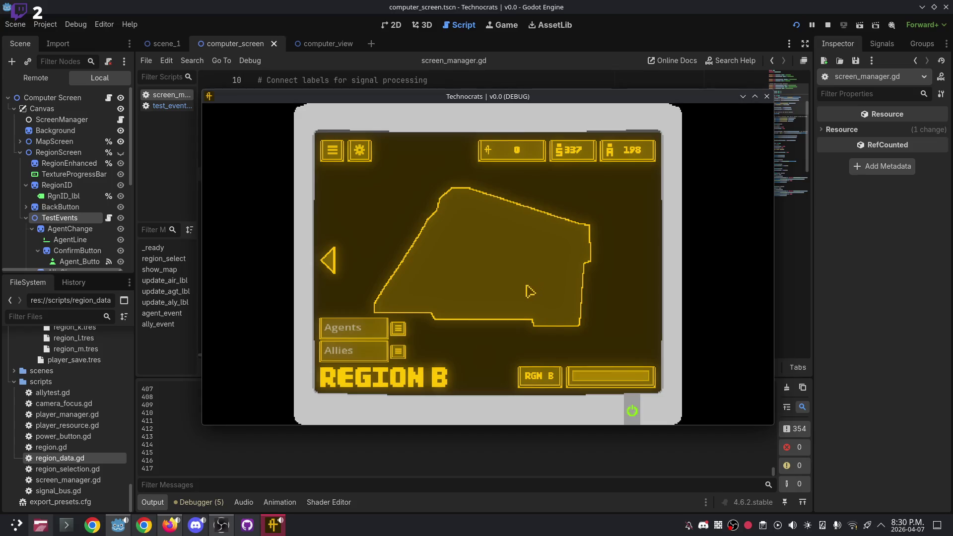
left_click(336, 252)
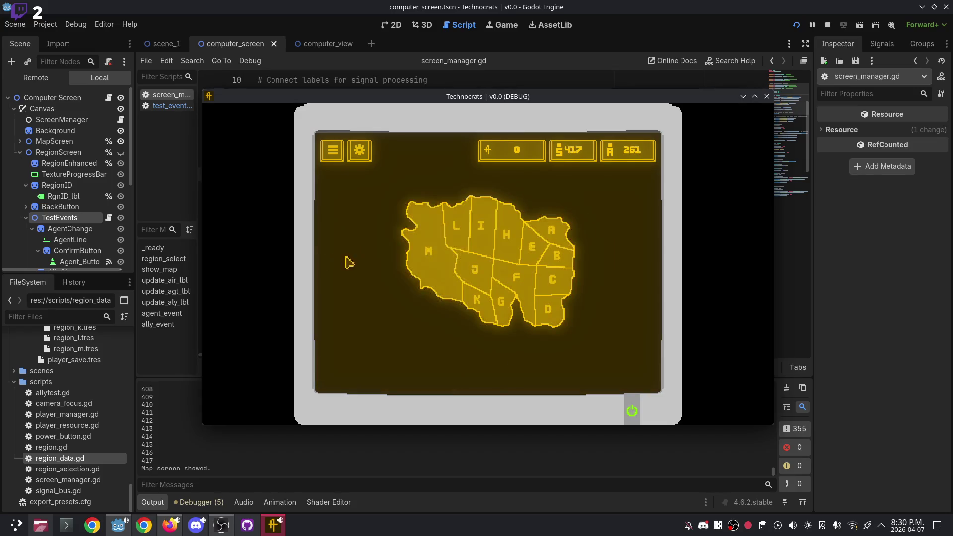
left_click(574, 259)
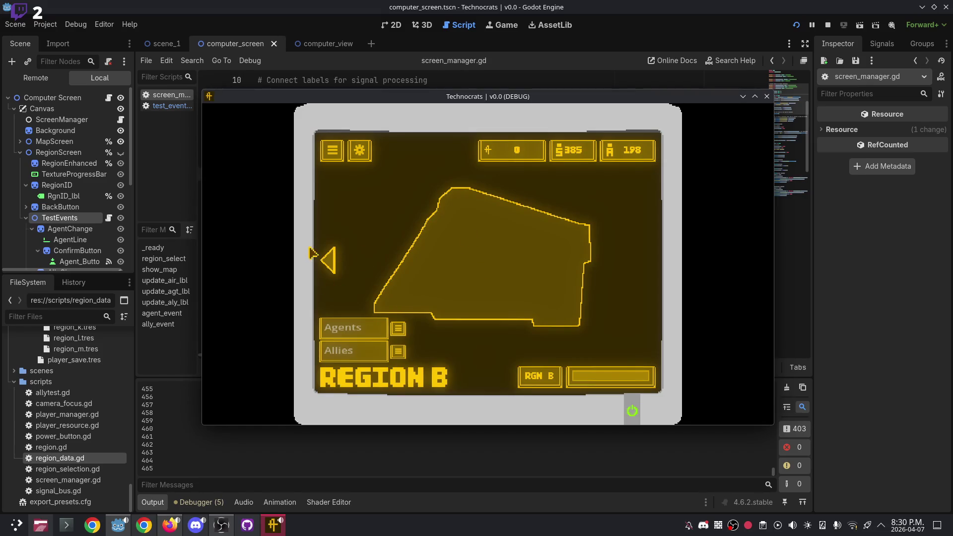
left_click(336, 257)
Submit 1 agent in Region D, then open Region B to check the updated counters.
left_click(367, 328)
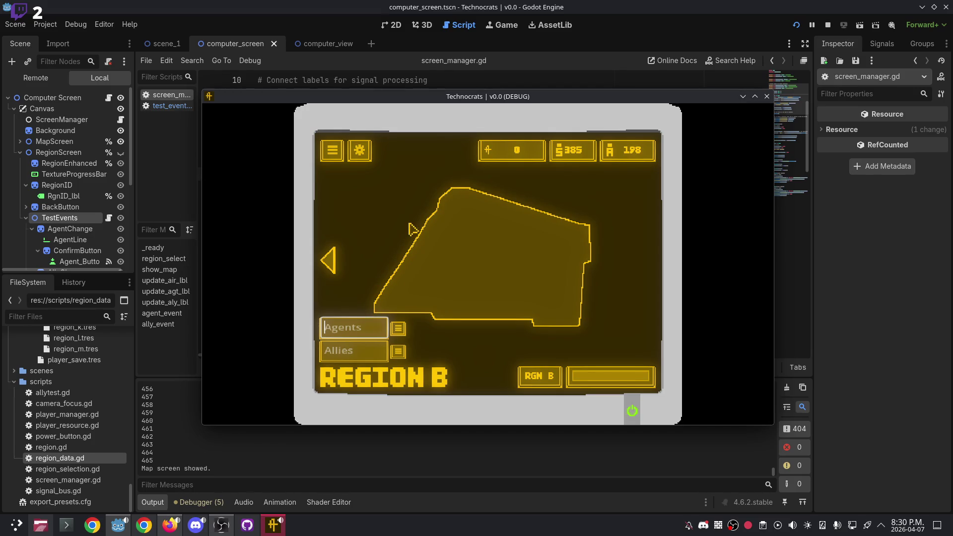
left_click(333, 261)
left_click(332, 262)
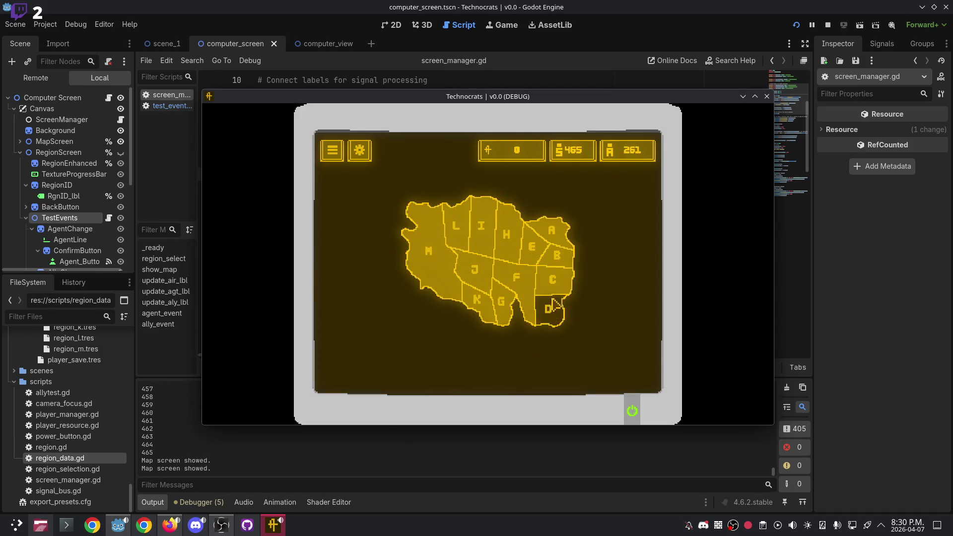
left_click(550, 279)
left_click(355, 323)
type("1")
left_click(398, 330)
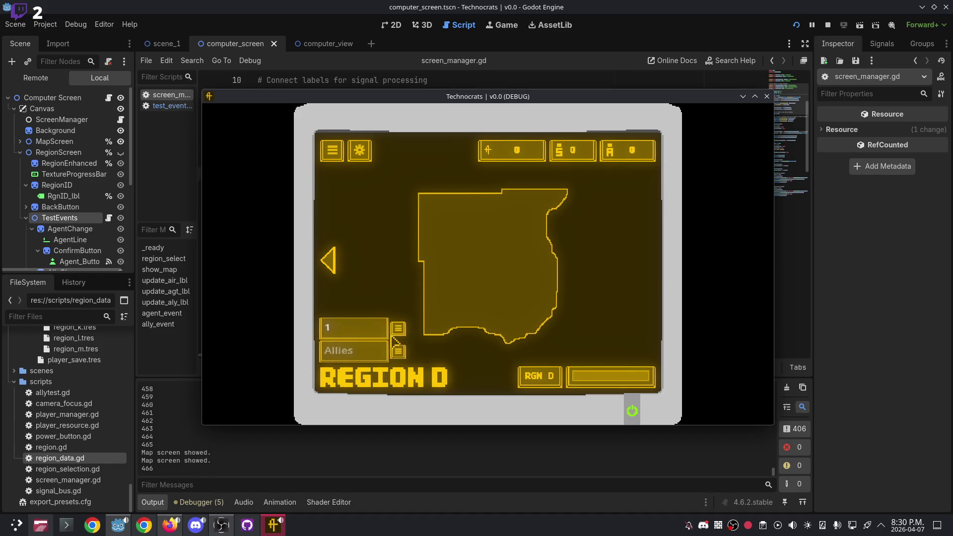
left_click(331, 260)
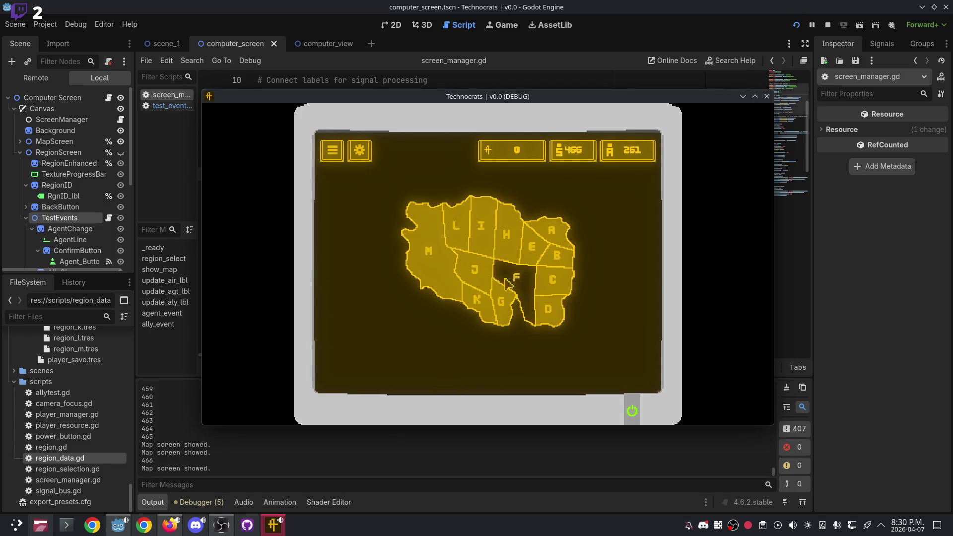
left_click(554, 259)
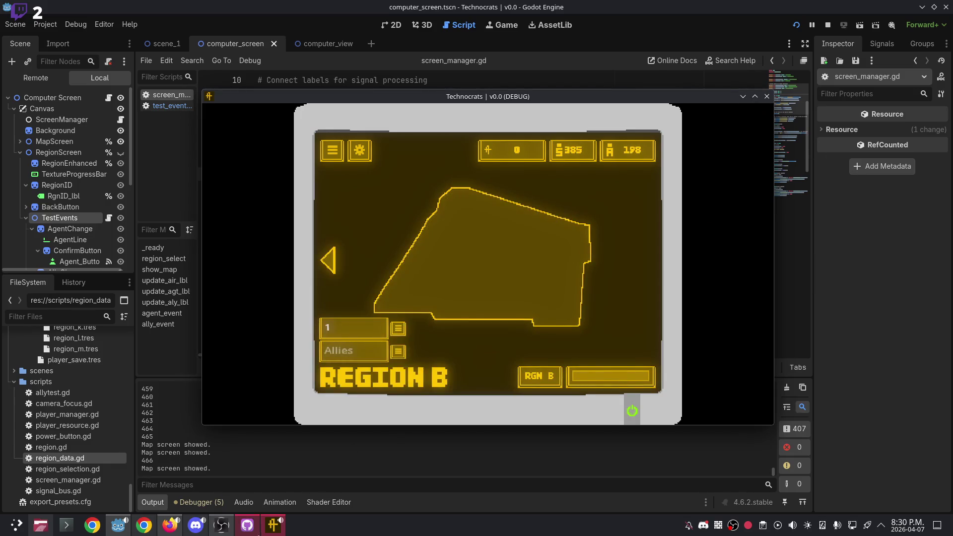
left_click(247, 525)
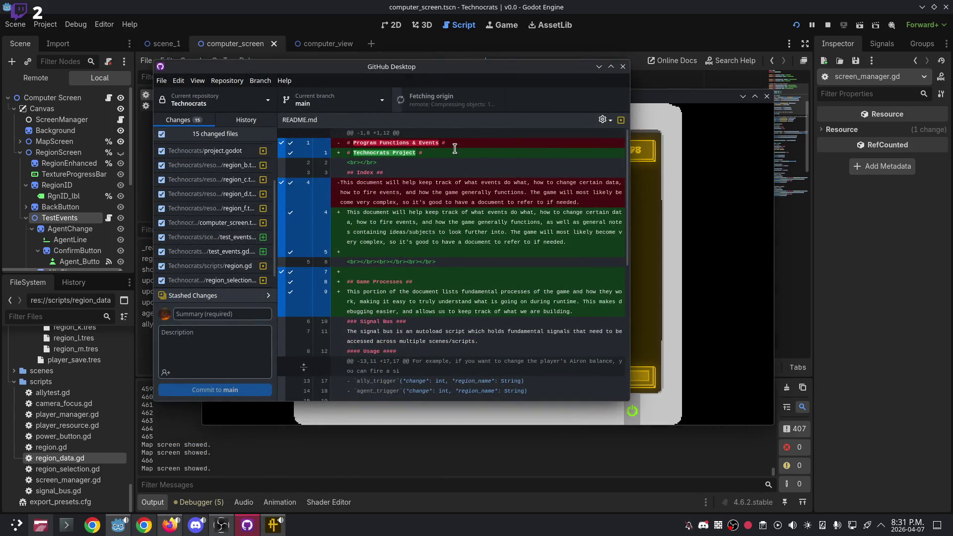
Pull from origin, scroll the 15 changed files, and close GitHub Desktop.
left_click(441, 102)
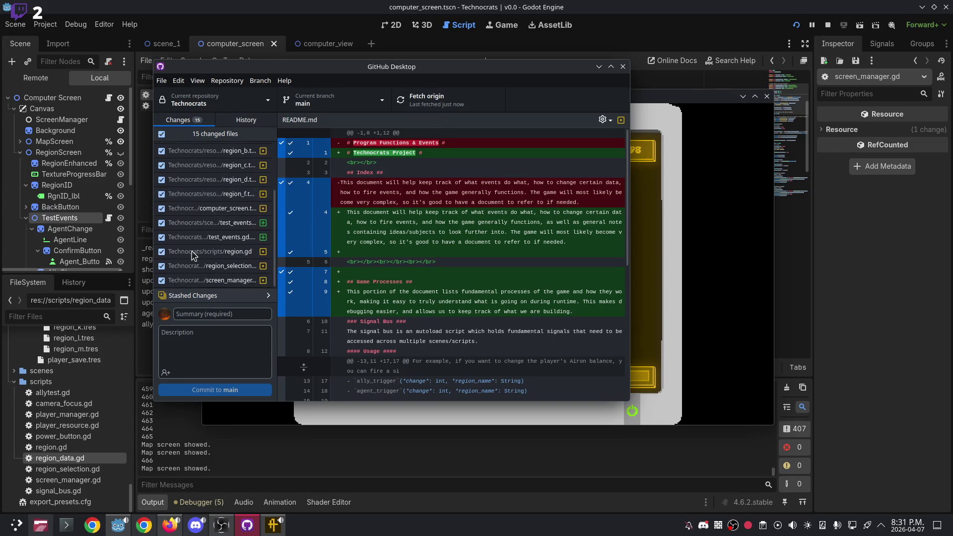
scroll(217, 222, "up", 3)
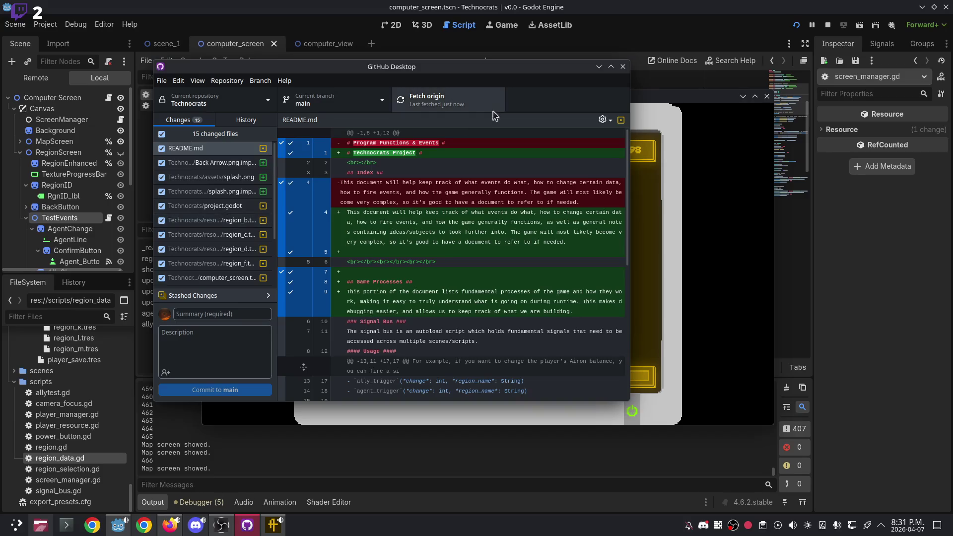
left_click(622, 66)
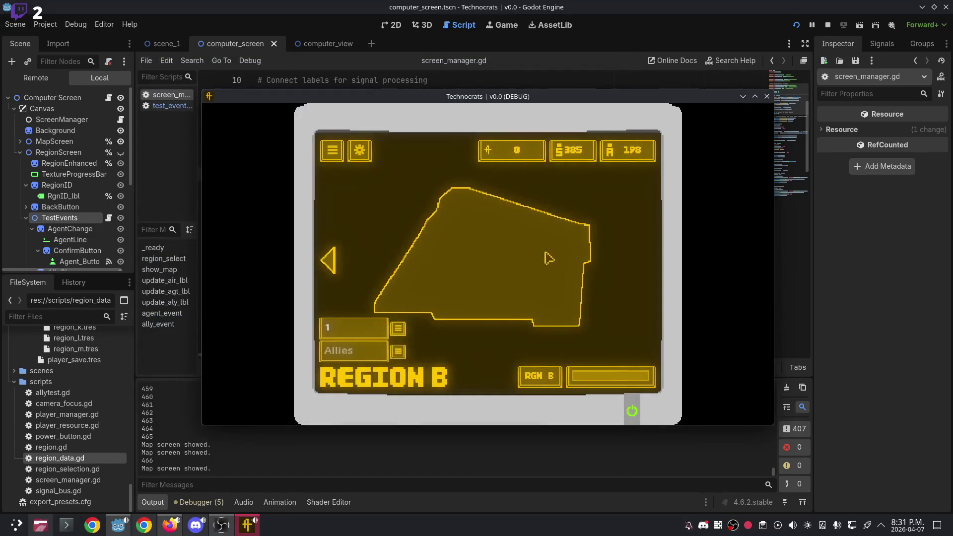
Try the Allies field in Region B, then go to Region C from the map.
left_click(353, 353)
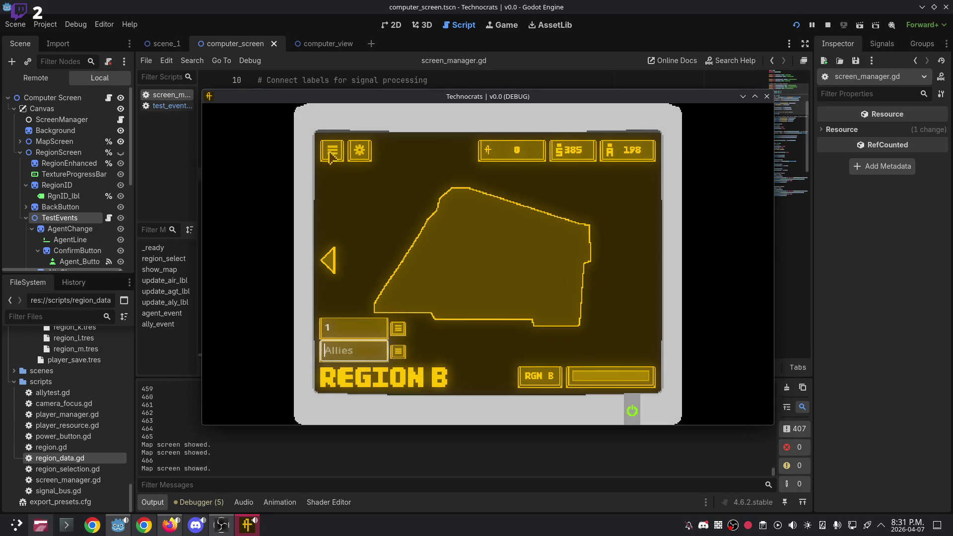
left_click(403, 329)
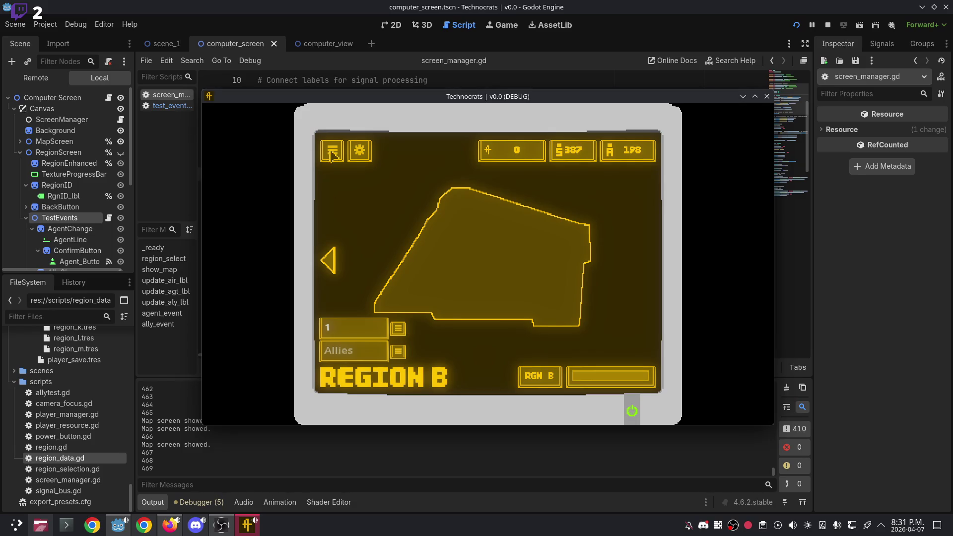
left_click(327, 261)
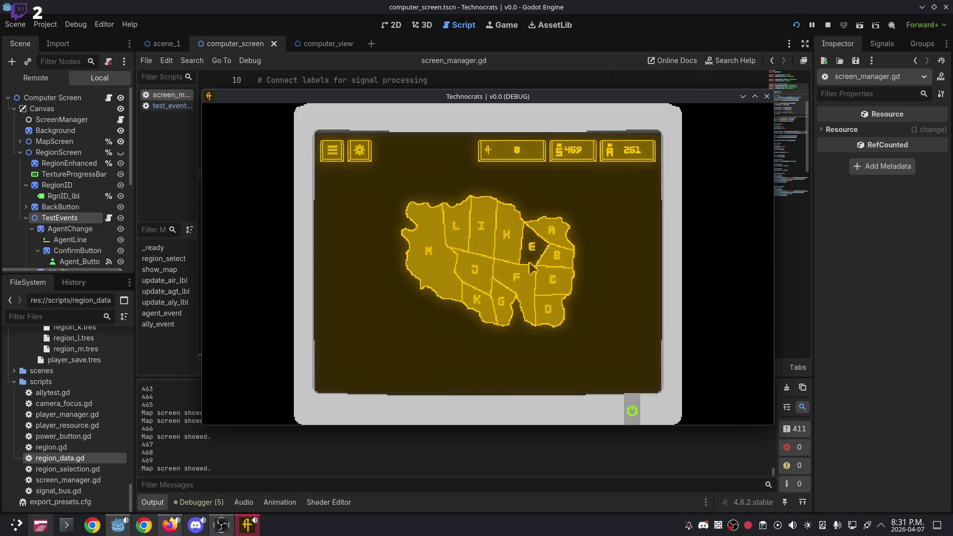
left_click(556, 293)
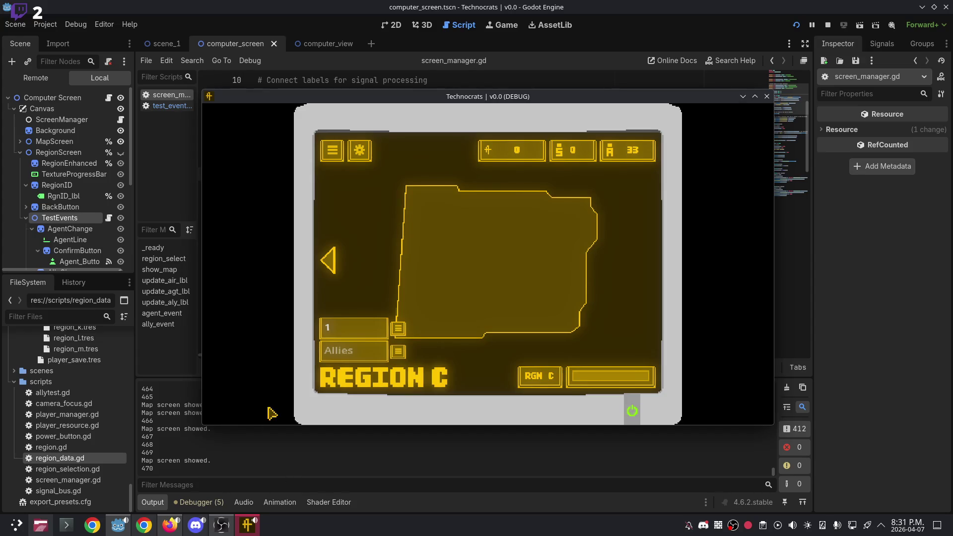
scroll(74, 417, "up", 5)
scroll(77, 408, "up", 5)
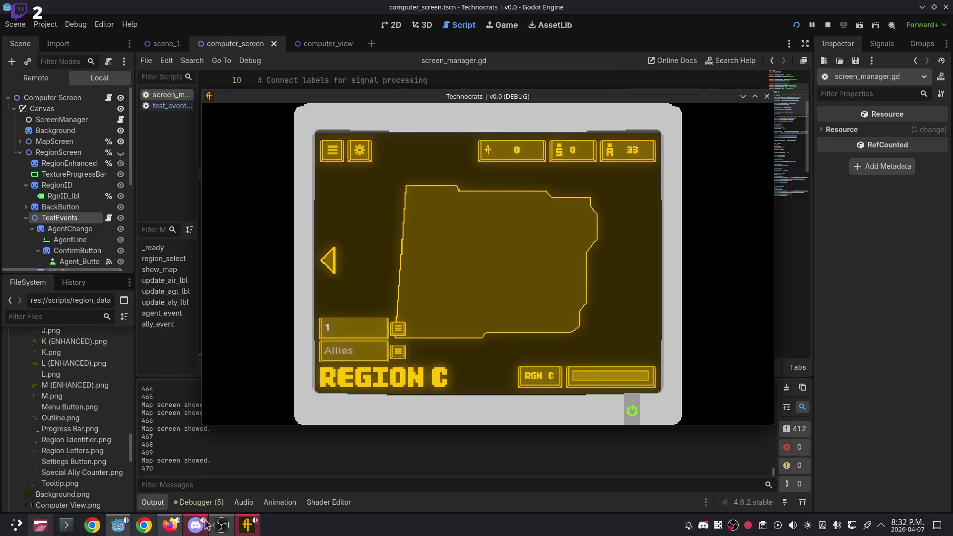
Search the launcher for 'github' and launch GitHub Desktop.
left_click(17, 525)
type("g")
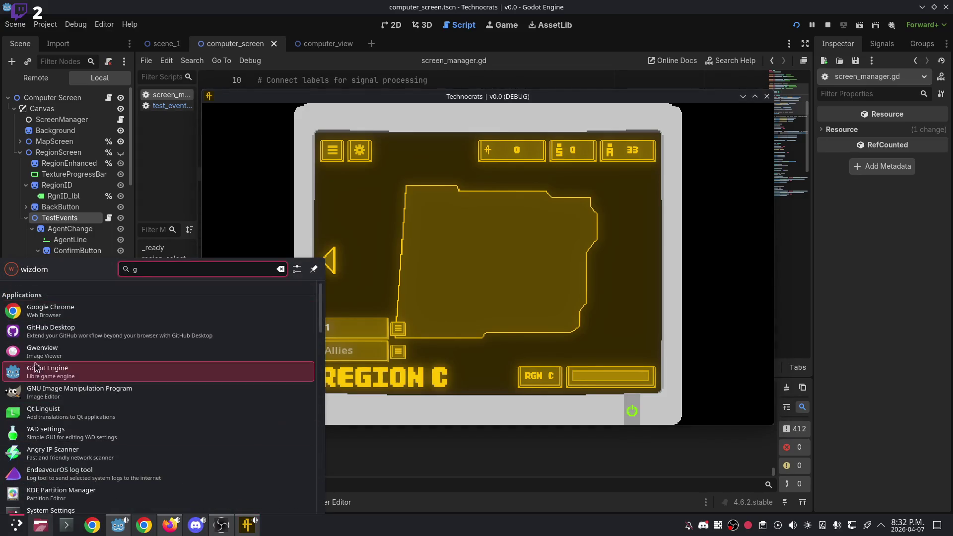
key("Up")
key("Return")
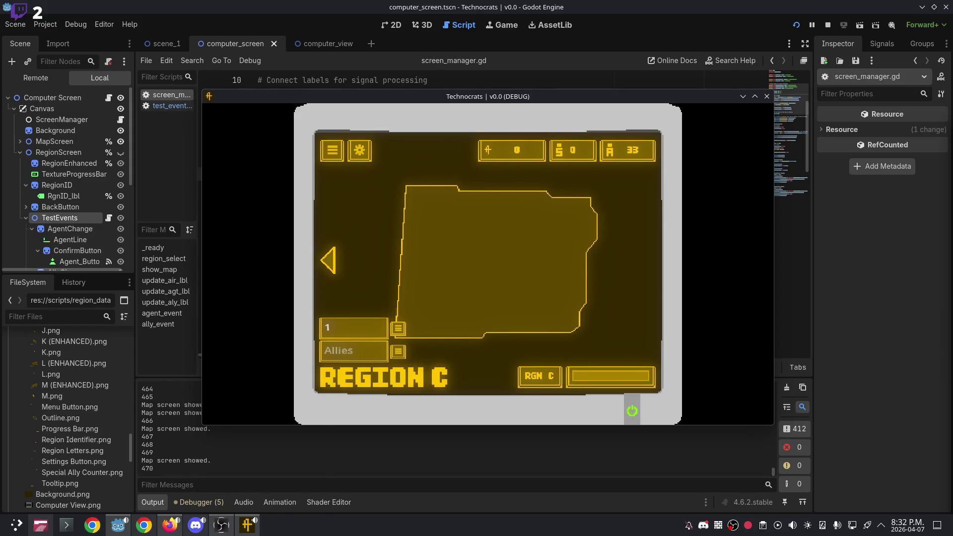
key("super")
type("github")
key("Return")
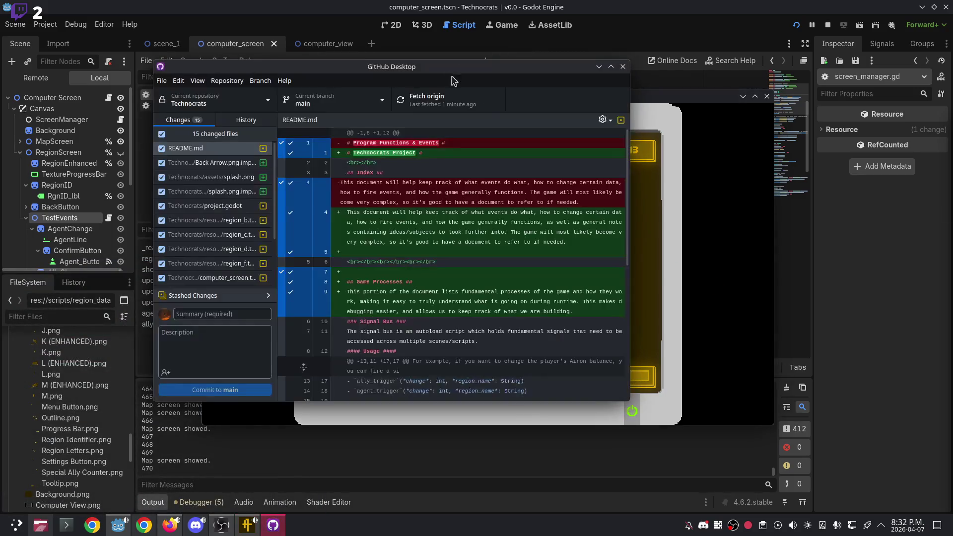
Maximize GitHub Desktop and show the Technocrats History tab with the latest merge commit.
double_click(435, 74)
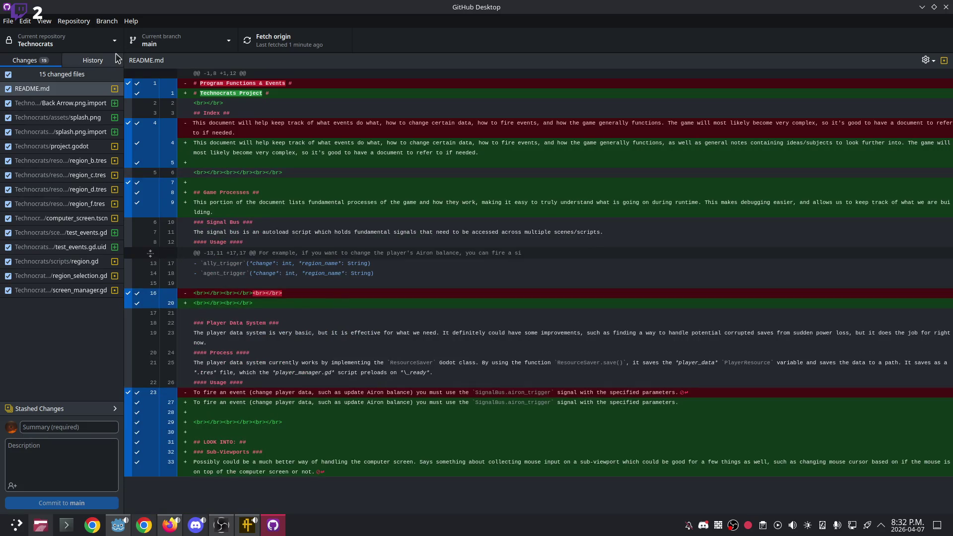
left_click(92, 60)
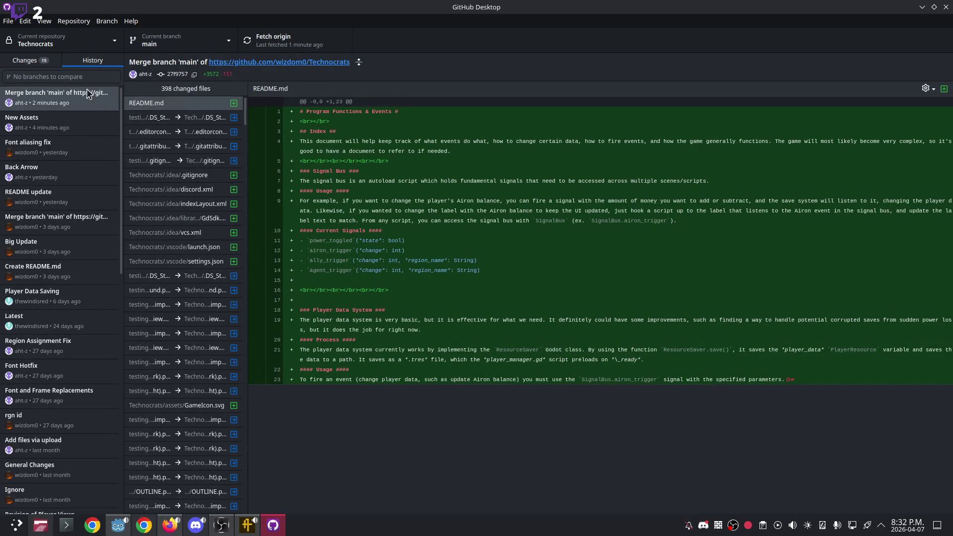
Open the New Assets commit and preview its menu, power and settings button images.
left_click(83, 117)
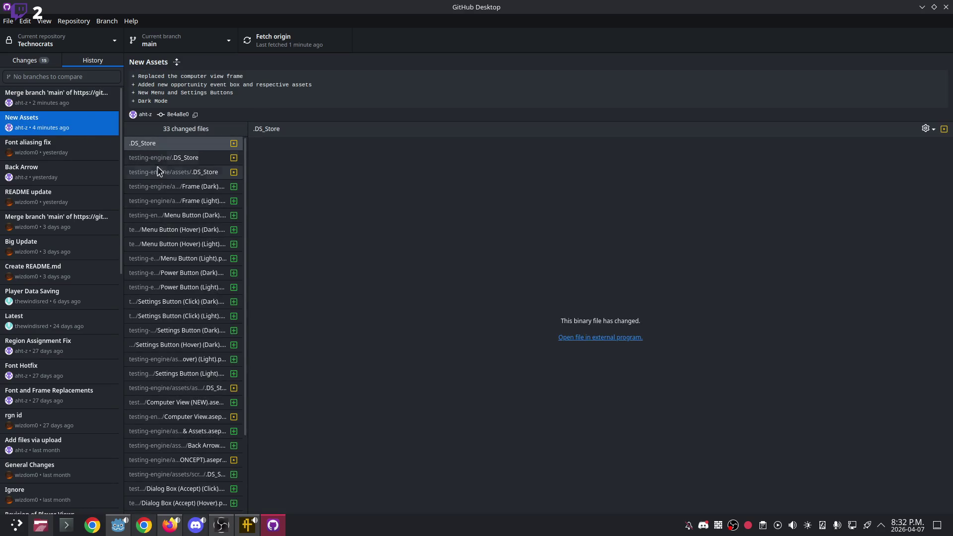
left_click(180, 260)
left_click(168, 228)
left_click(178, 245)
left_click(177, 258)
left_click(176, 272)
left_click(180, 287)
left_click(182, 301)
left_click(184, 316)
left_click(175, 287)
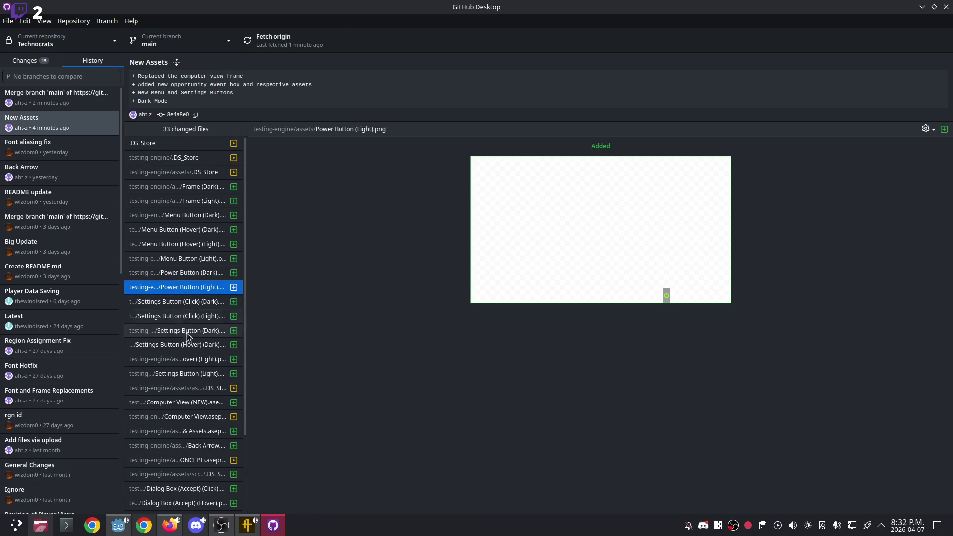
left_click(193, 360)
Check the Computer View, Back Arrow and MANAGEMENT aseprite changes and the dialog box images.
left_click(185, 402)
left_click(184, 431)
left_click(185, 446)
left_click(187, 459)
left_click(186, 474)
scroll(185, 474, "down", 3)
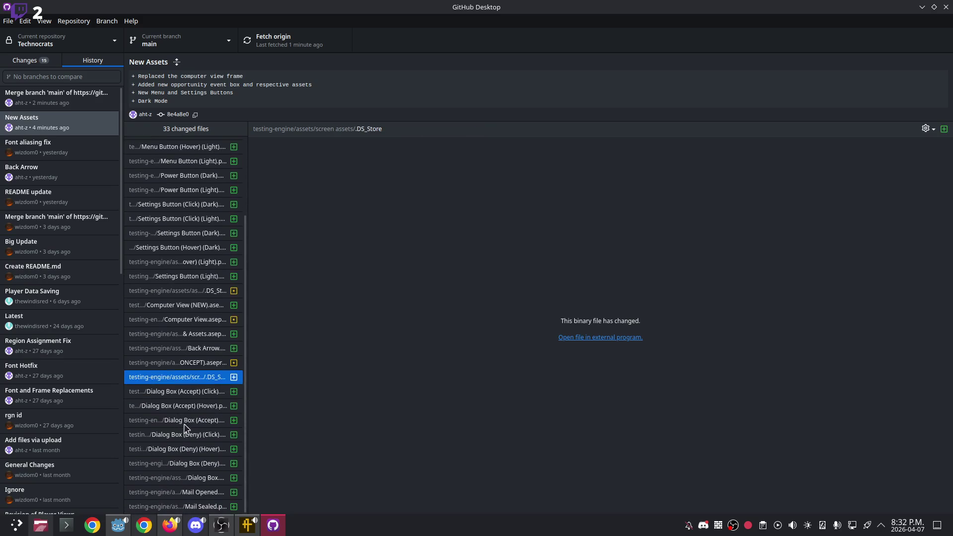
left_click(183, 391)
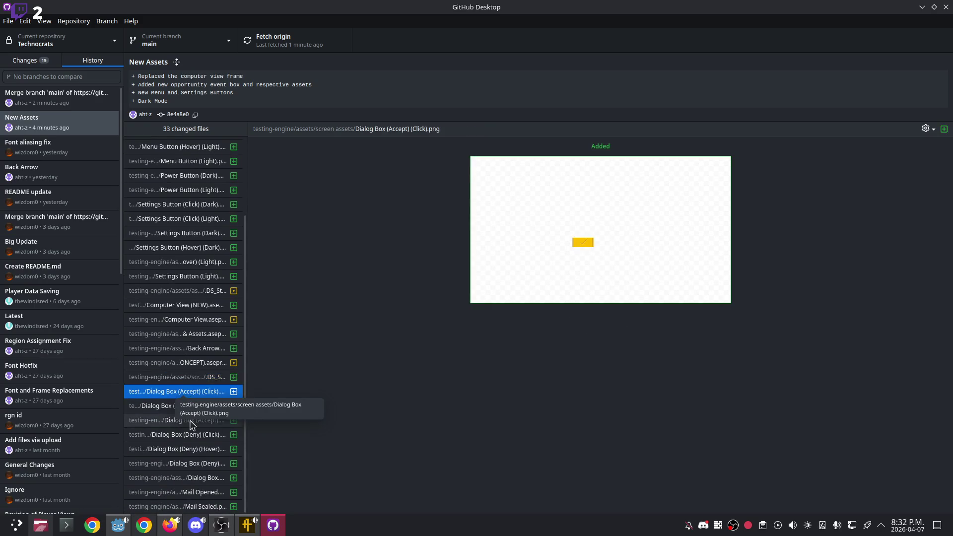
left_click(197, 477)
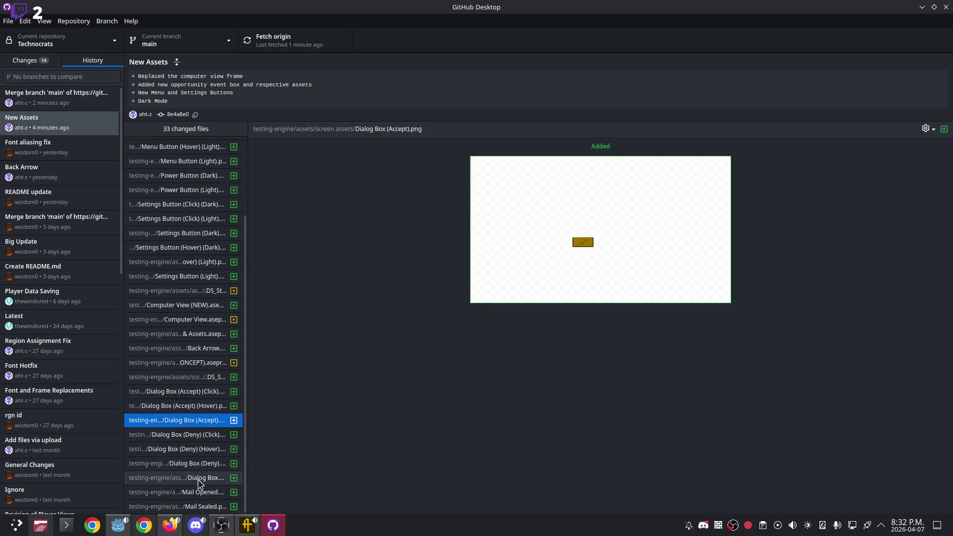
Recheck the Menu Button image and aseprite changes, then restore GitHub Desktop to a smaller window.
left_click(177, 160)
scroll(173, 184, "up", 3)
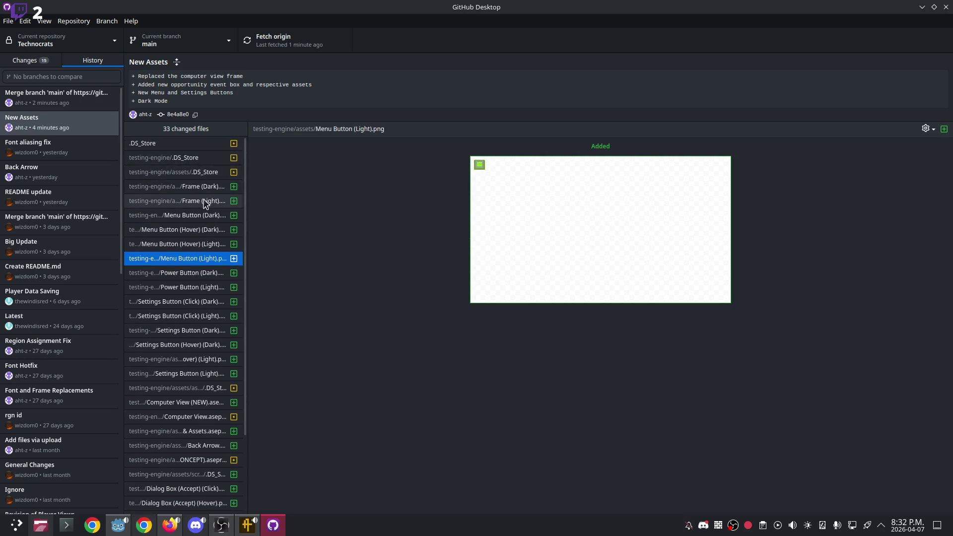
scroll(201, 214, "down", 3)
left_click(193, 292)
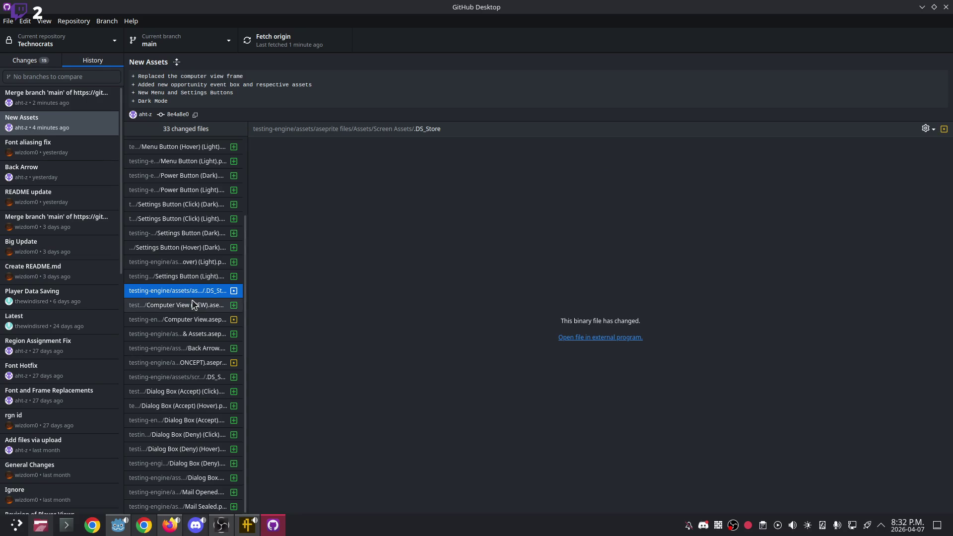
left_click(194, 320)
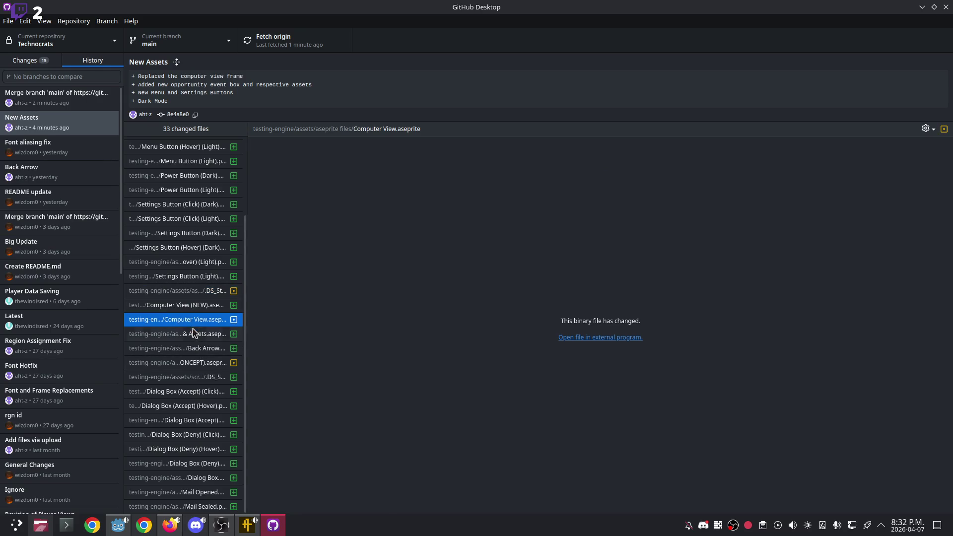
left_click(184, 361)
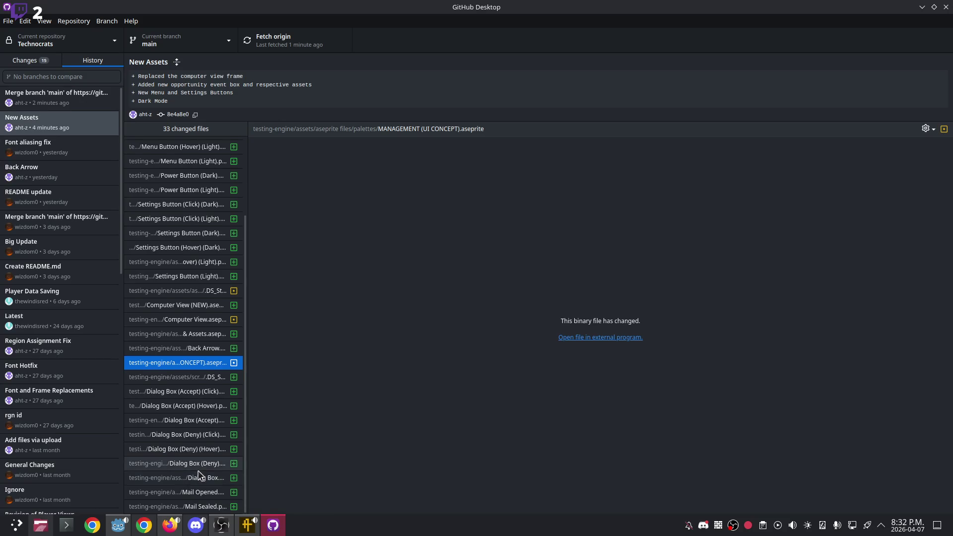
scroll(199, 474, "up", 3)
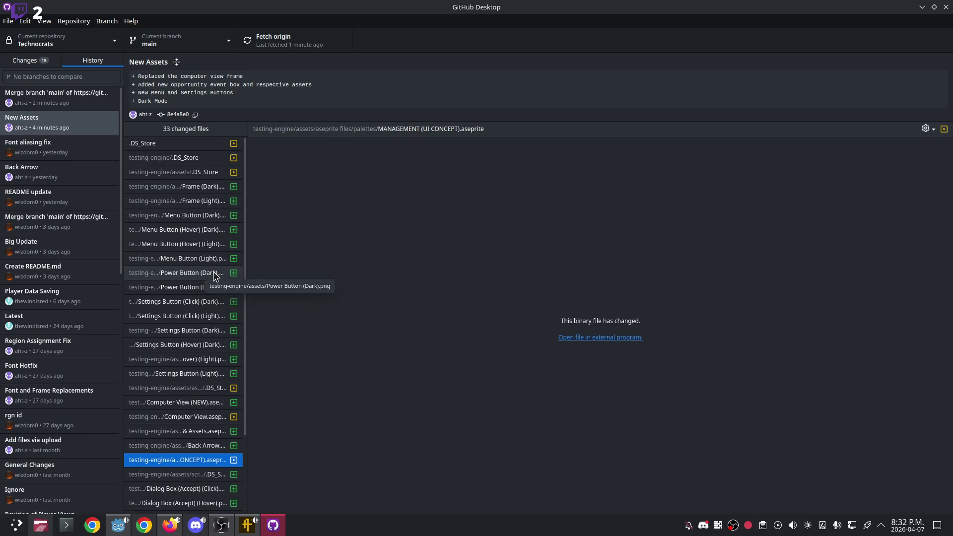
mouse_move(659, 7)
left_mouse_down()
mouse_move(566, 363)
mouse_move(547, 205)
mouse_move(525, 342)
mouse_move(526, 444)
mouse_move(527, 392)
left_mouse_up()
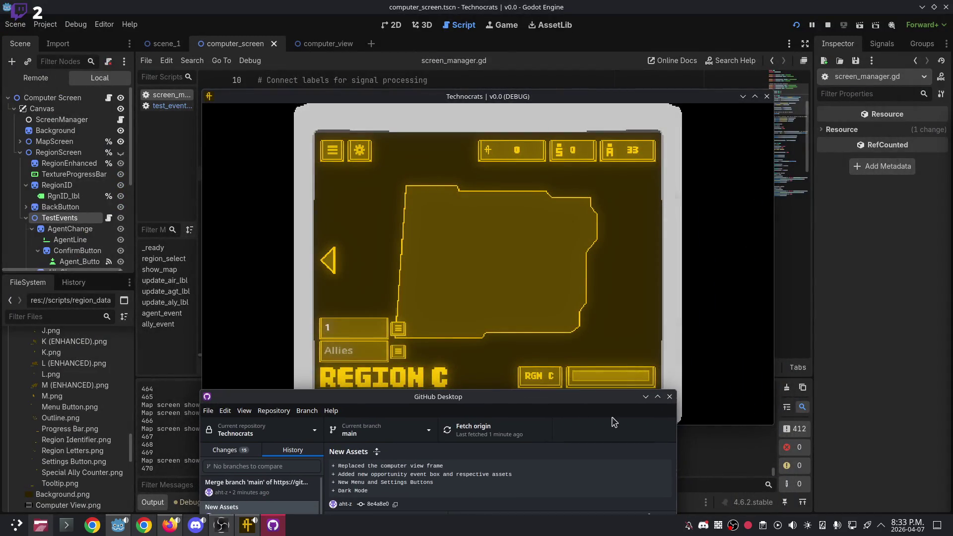
Minimize GitHub Desktop, maximize the game window and open Region C's detail view.
left_click(645, 397)
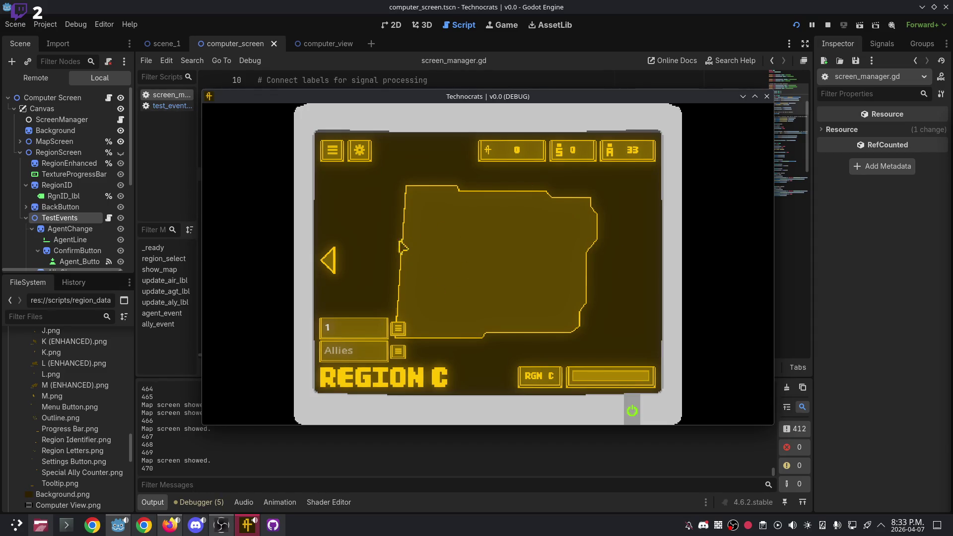
left_click(328, 260)
double_click(509, 99)
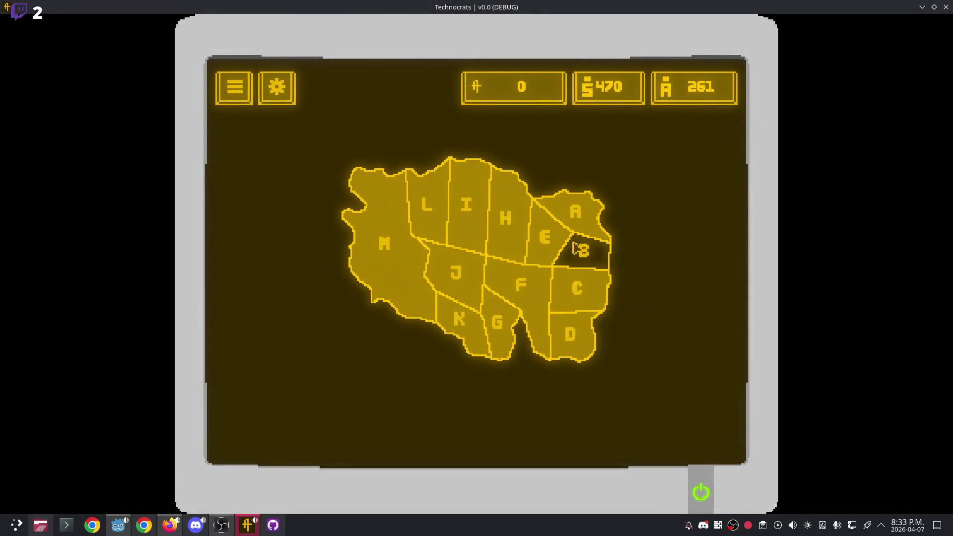
left_click(580, 293)
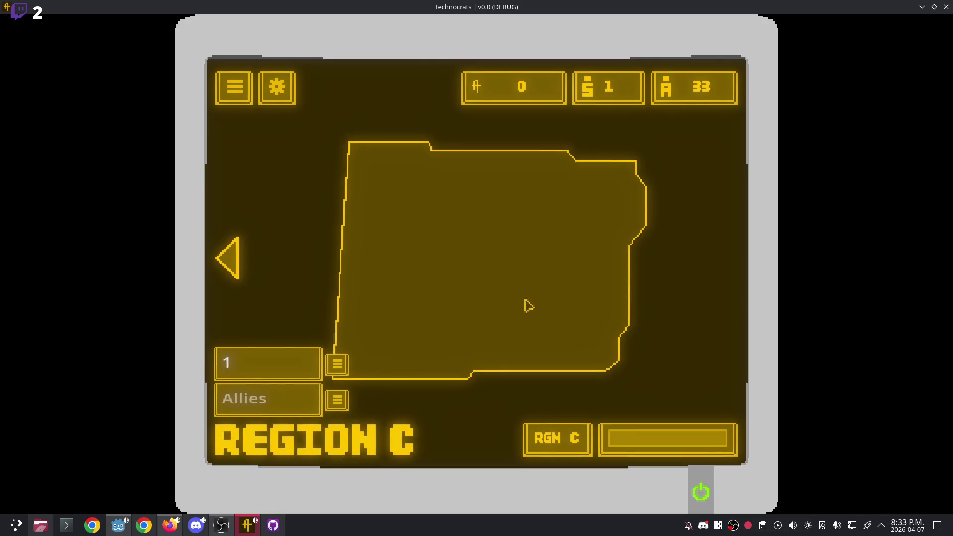
key("alt+Tab")
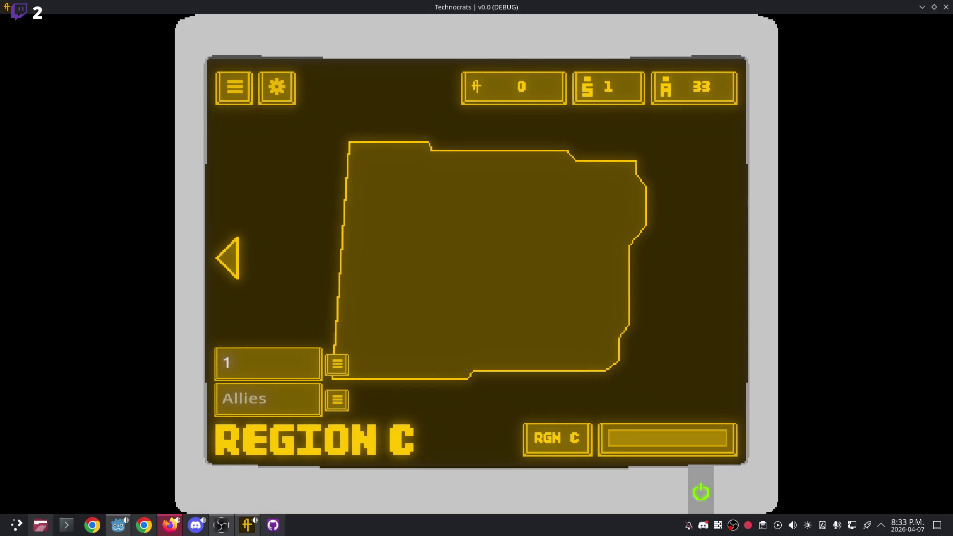
left_click(858, 187)
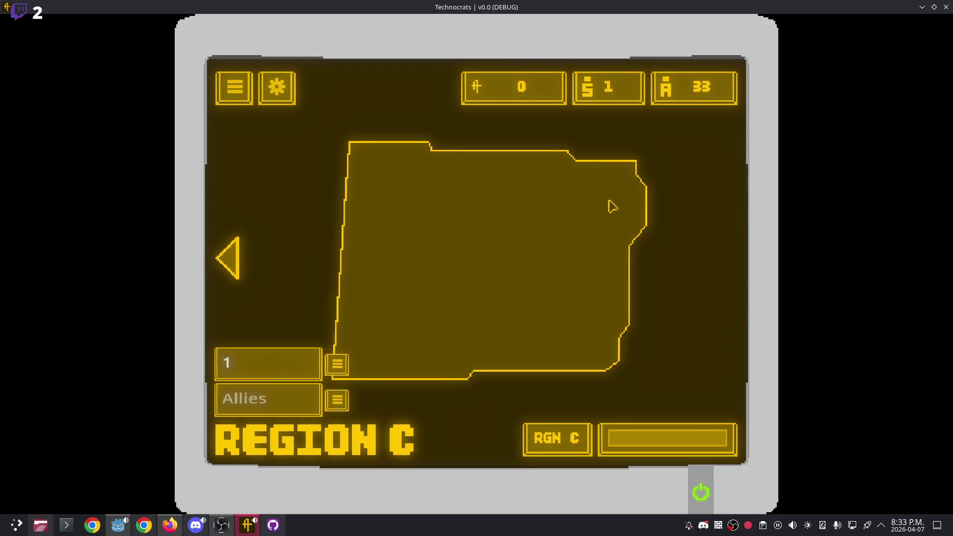
Return to the region map, open Region J and submit 5 as its agents amount.
left_click(263, 364)
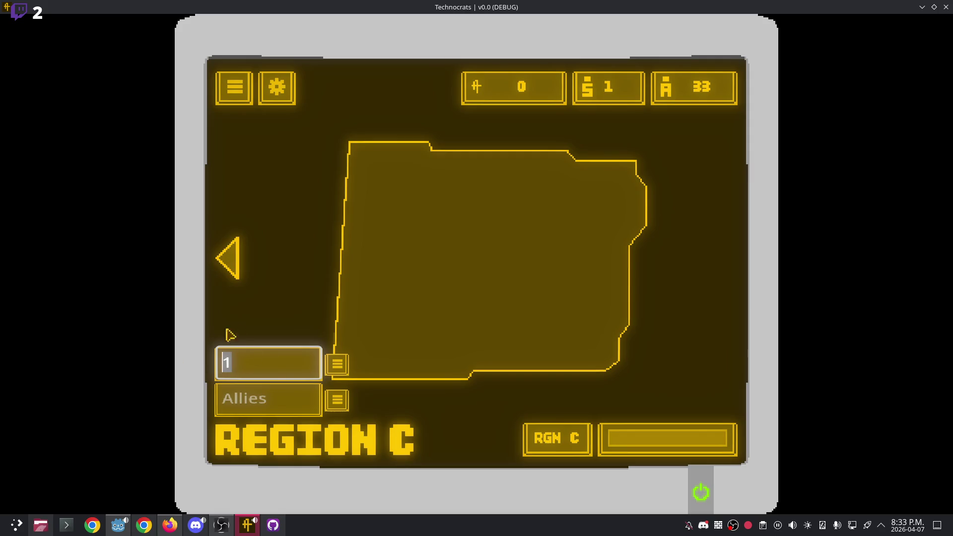
left_click(264, 368)
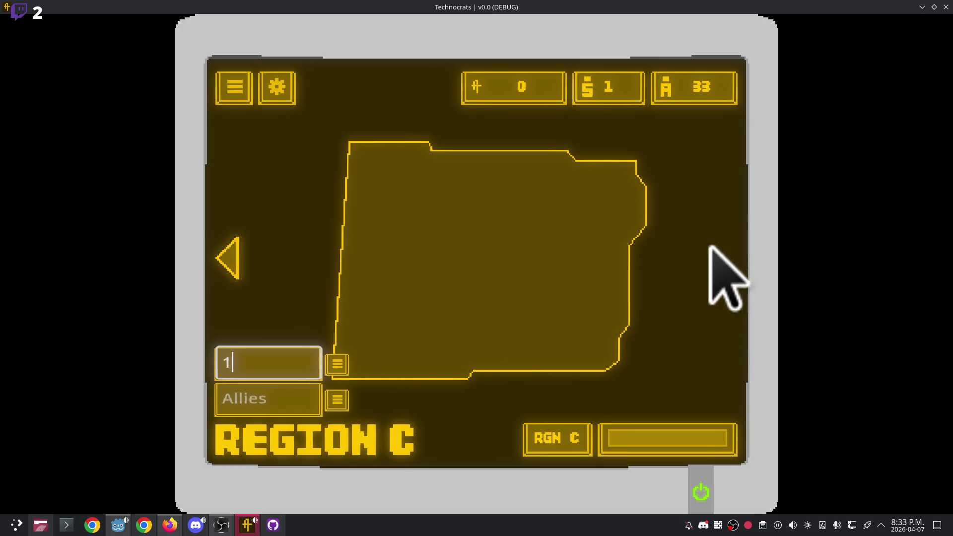
left_click(227, 254)
left_click(227, 258)
left_click(476, 278)
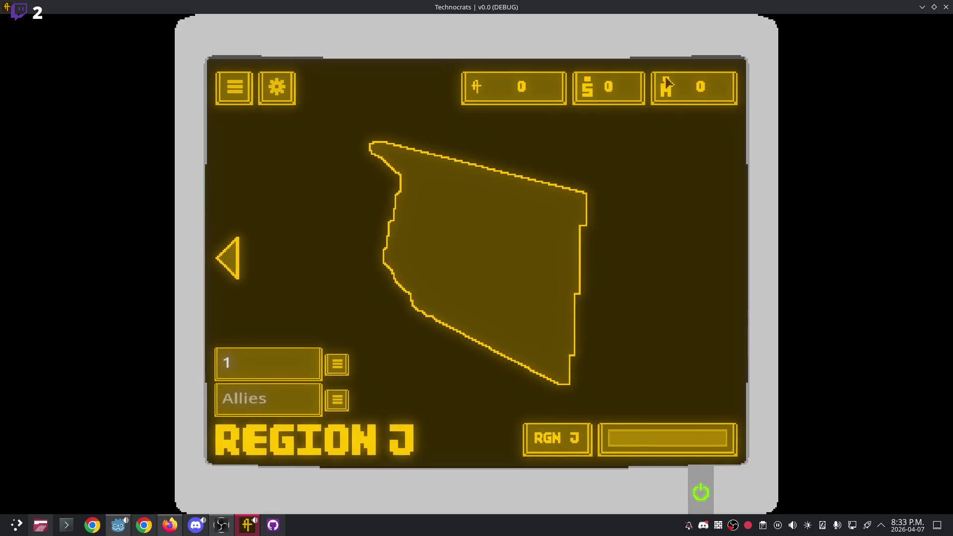
left_click(264, 362)
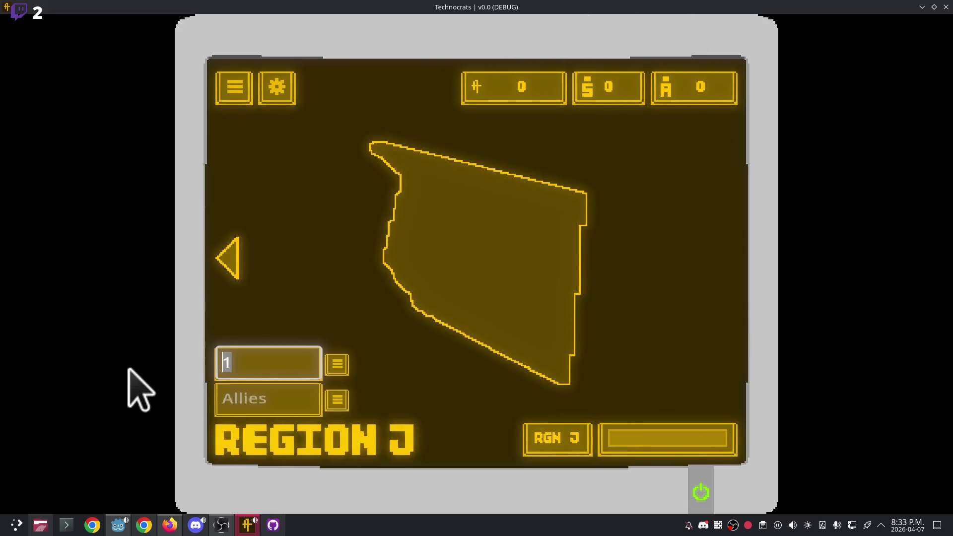
key("BackSpace")
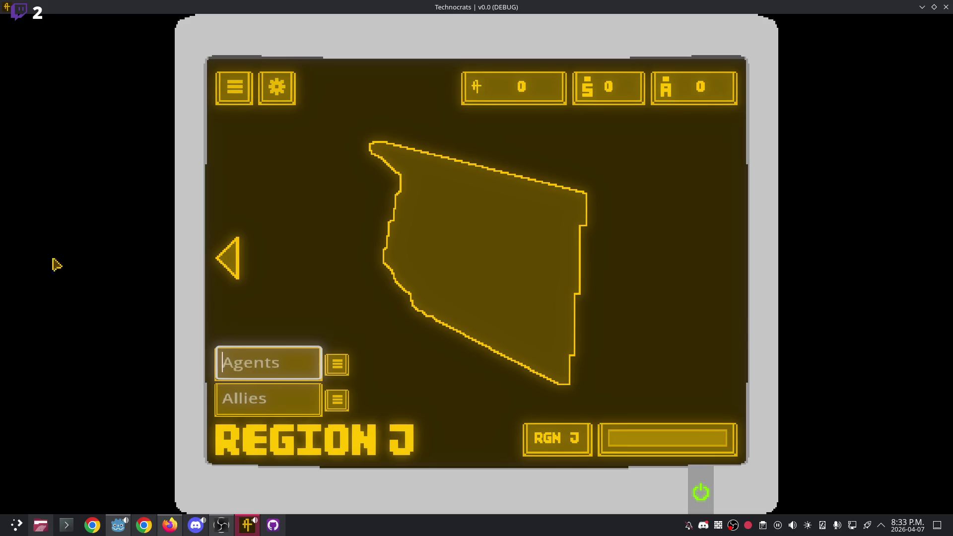
type("5")
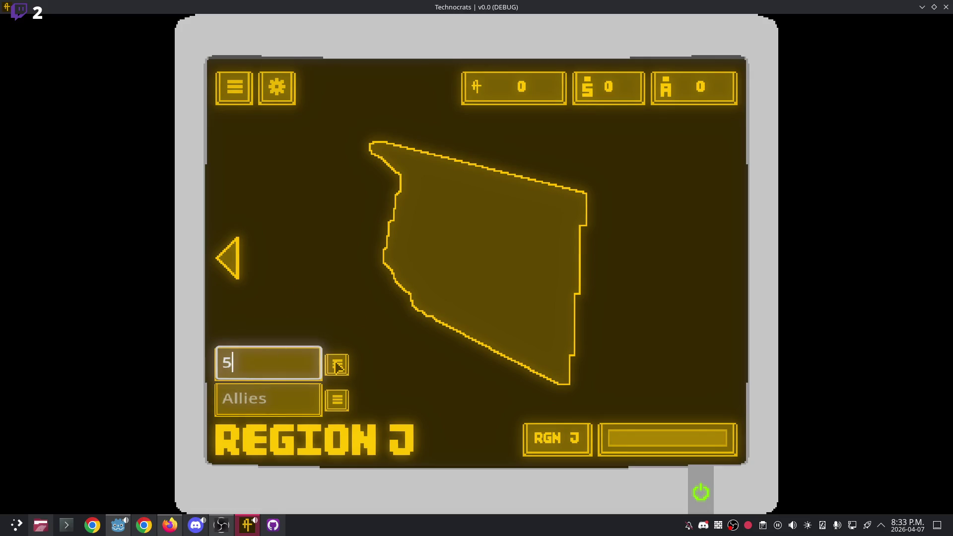
left_click(337, 366)
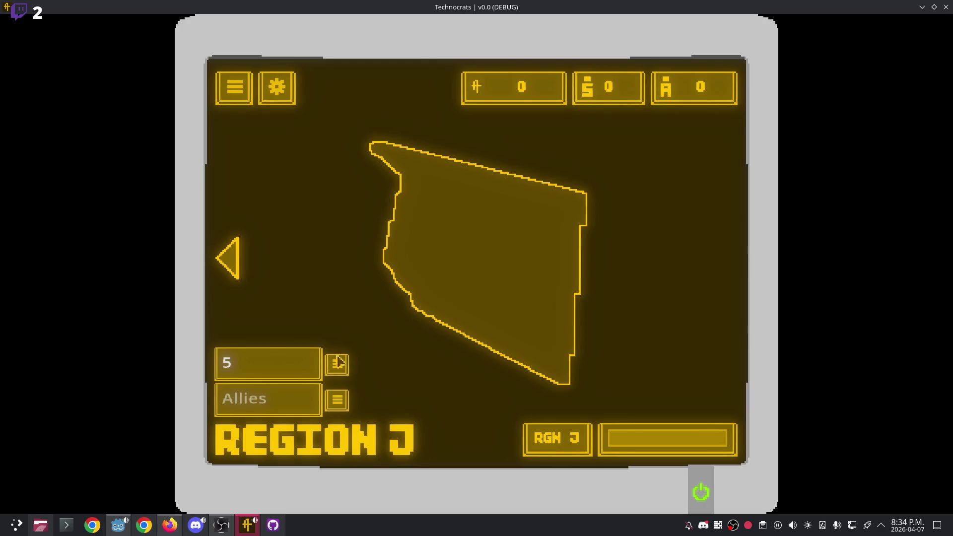
Arrange the game window over the editor and submit the 5 agents for Region J.
double_click(469, 10)
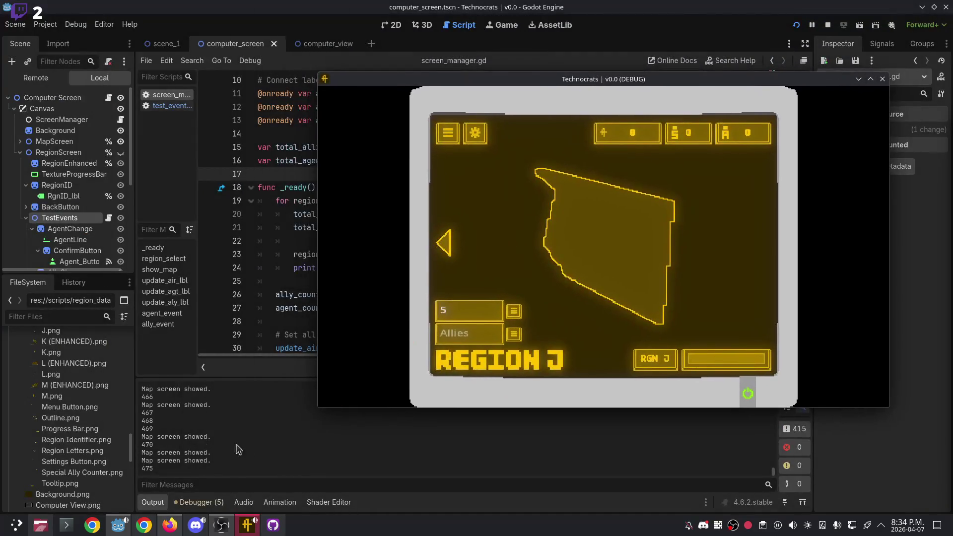
left_click(149, 472)
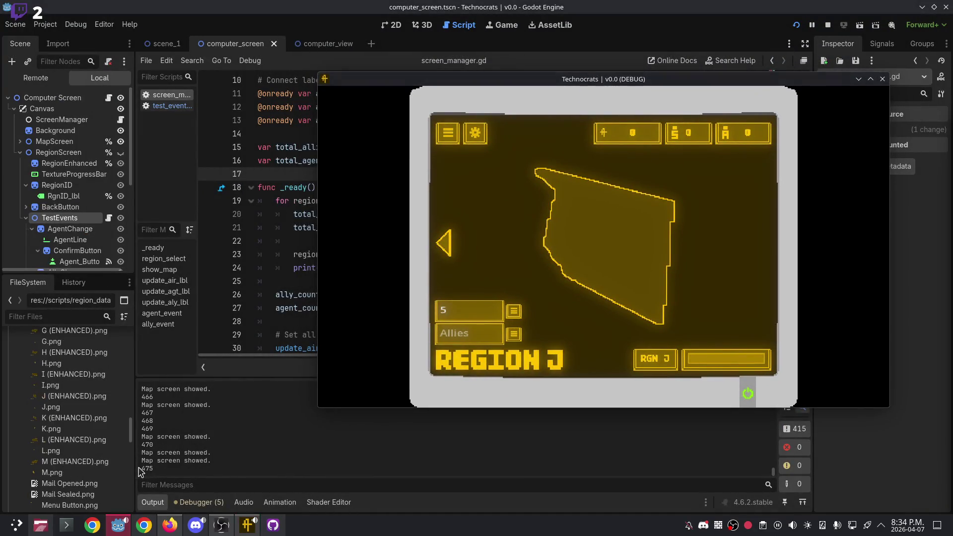
left_click(248, 527)
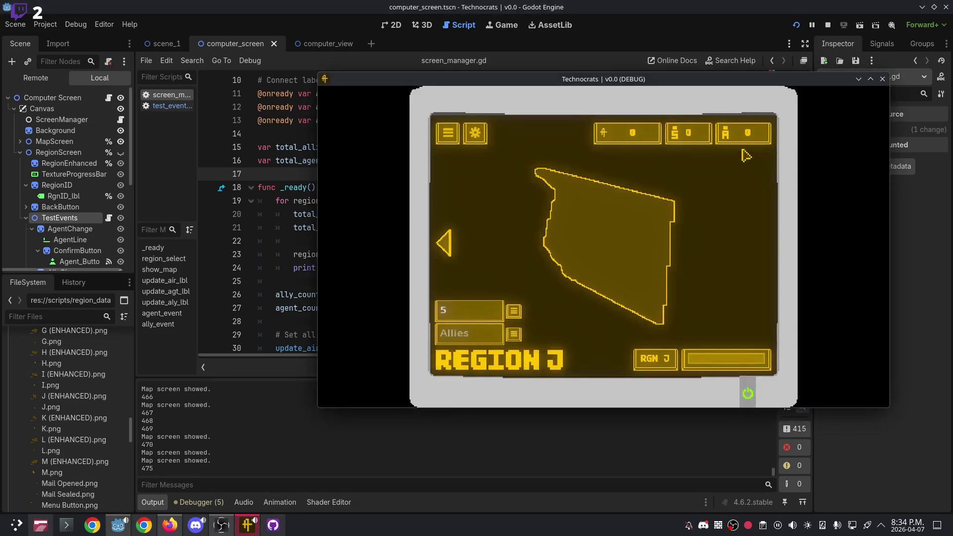
left_click(870, 79)
left_click(333, 365)
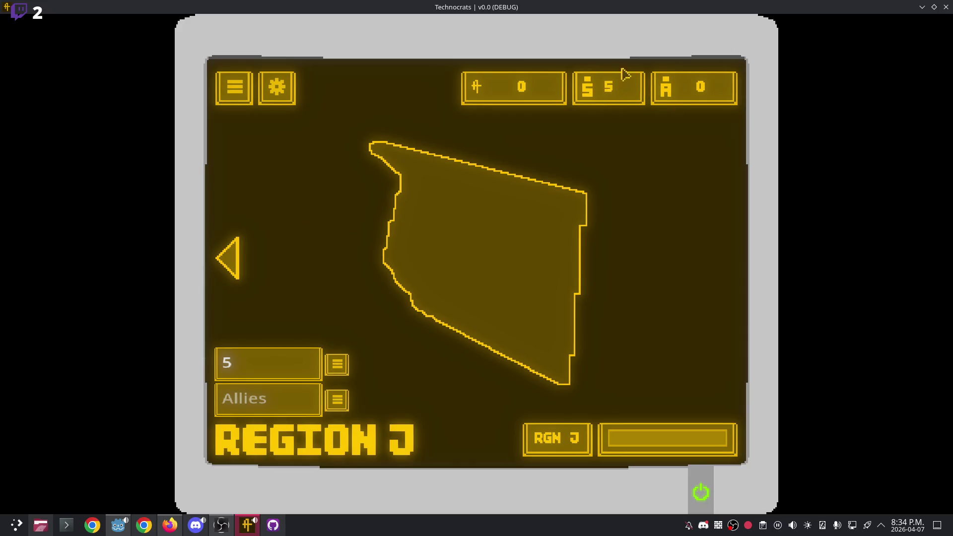
left_click_drag(606, 8, 695, 123)
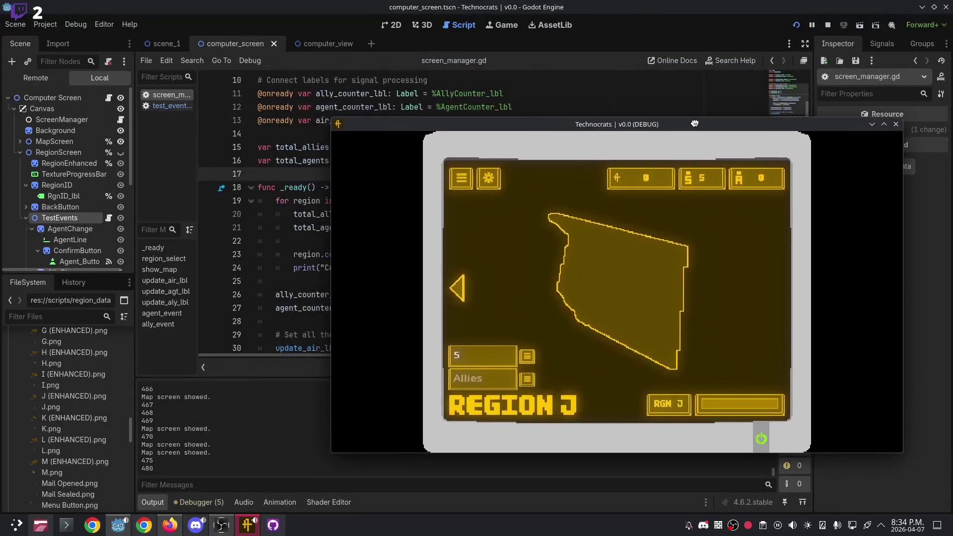
Add 5 repeatedly until Region J's counter reads 45, then close the test run.
left_click(527, 357)
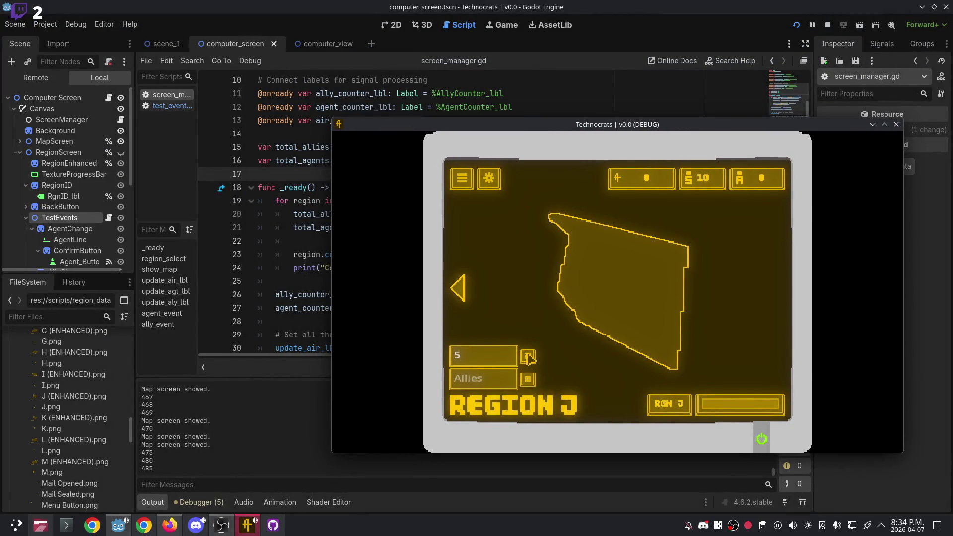
left_click(527, 357)
left_click(528, 357)
left_click(527, 357)
left_click(527, 357)
left_click(528, 357)
left_click(528, 357)
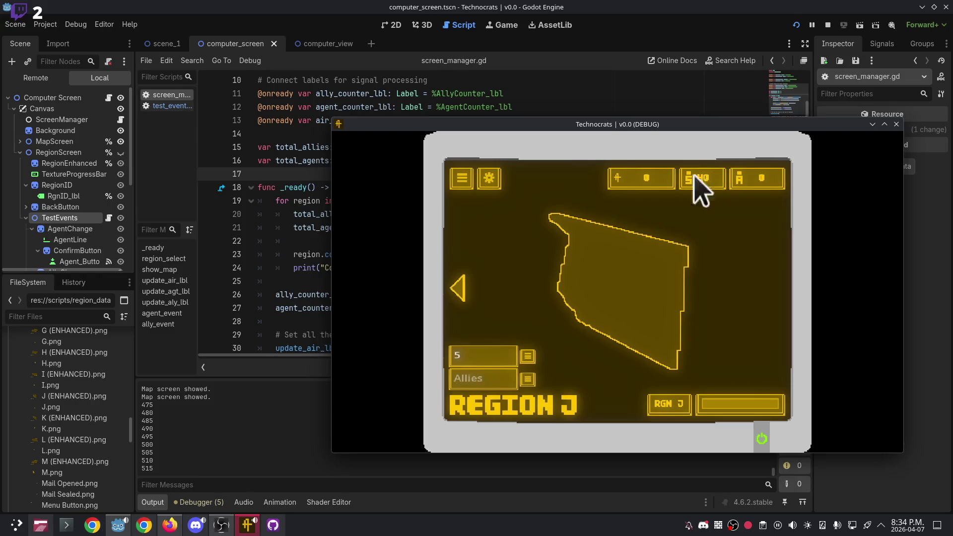
left_click(529, 359)
left_click(896, 124)
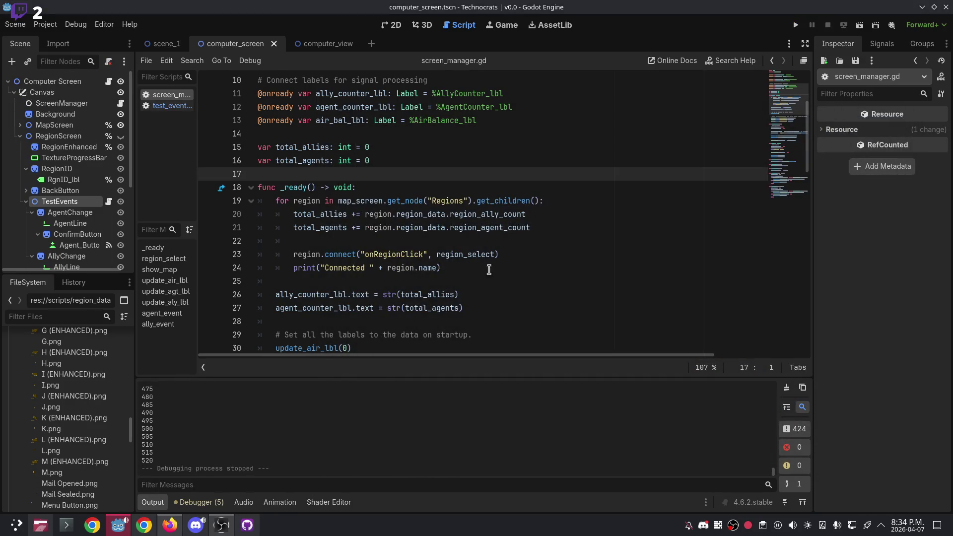
scroll(533, 232, "down", 7)
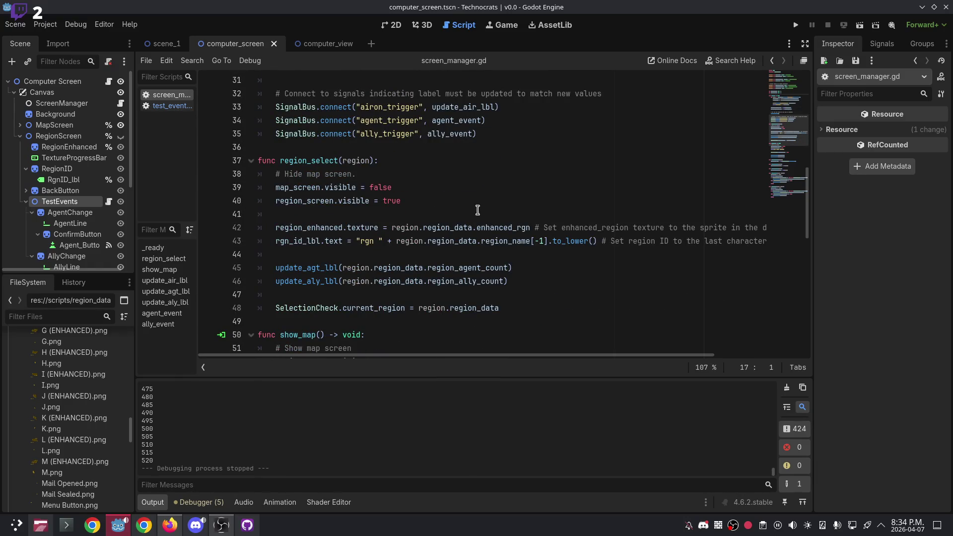
scroll(456, 203, "down", 12)
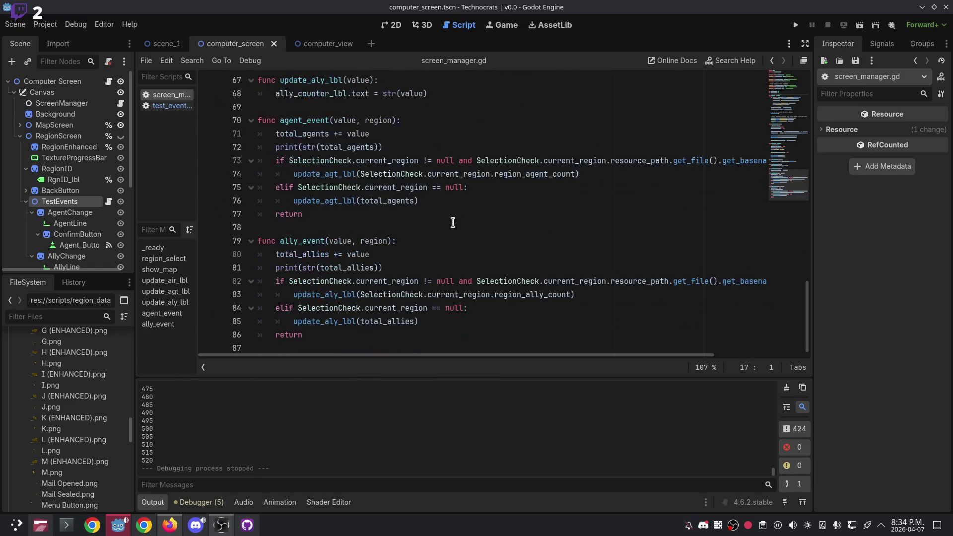
left_click(322, 44)
left_click(228, 44)
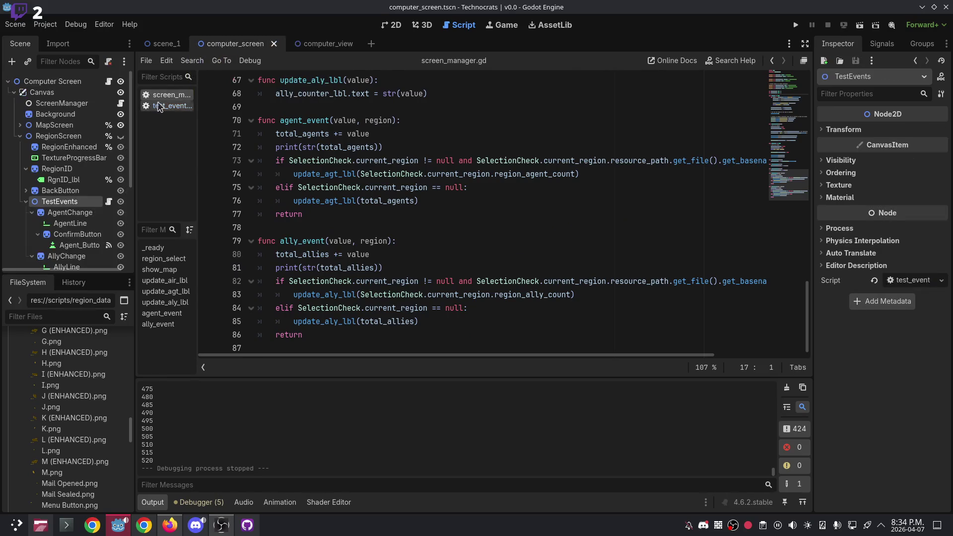
left_click(164, 107)
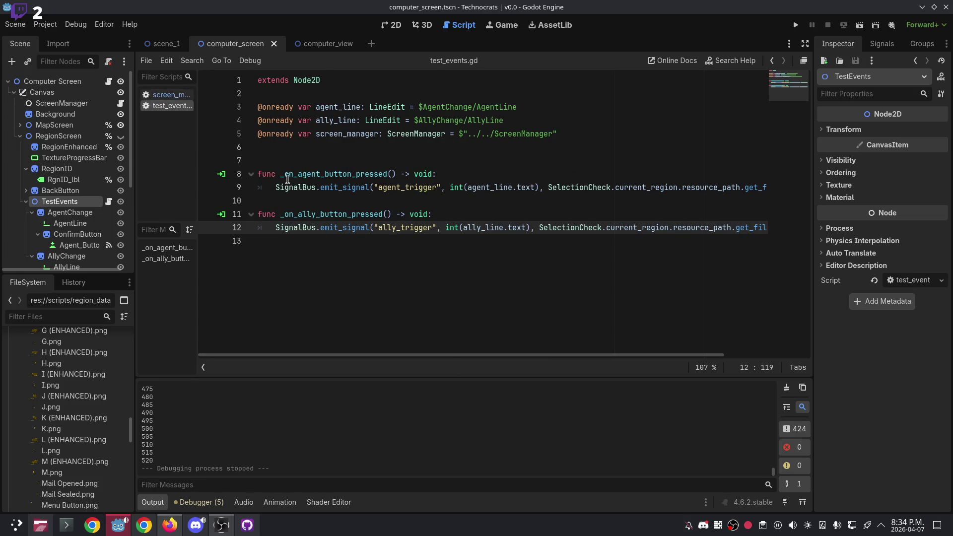
left_click(444, 176)
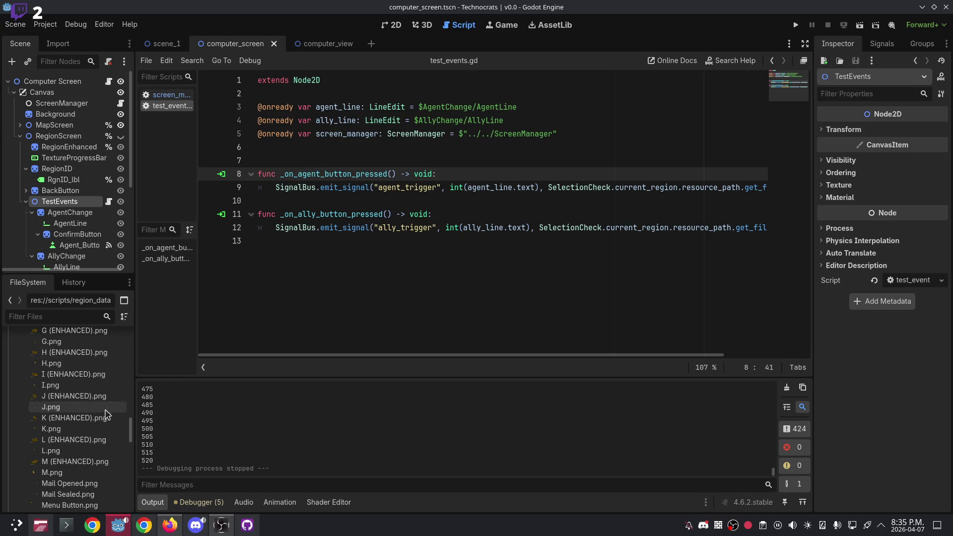
scroll(55, 449, "down", 5)
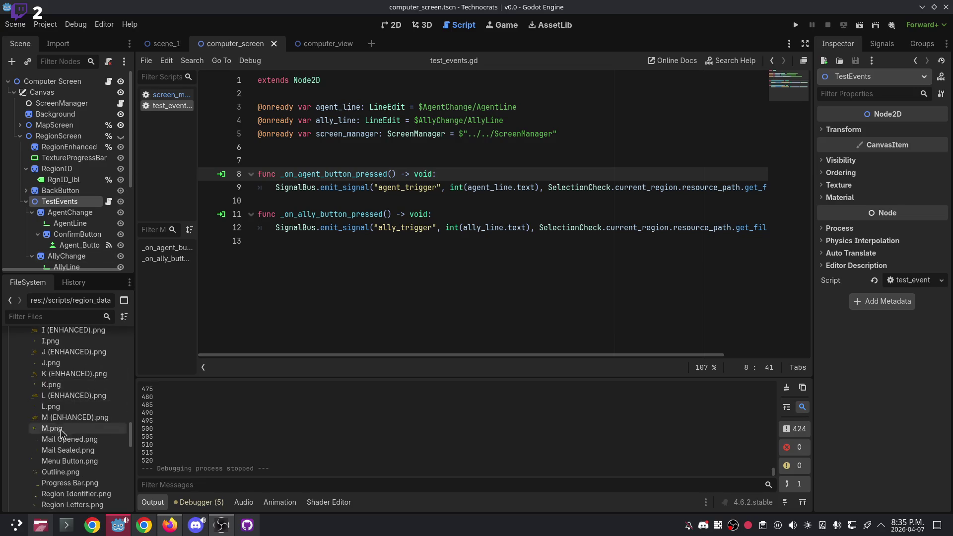
scroll(54, 448, "down", 8)
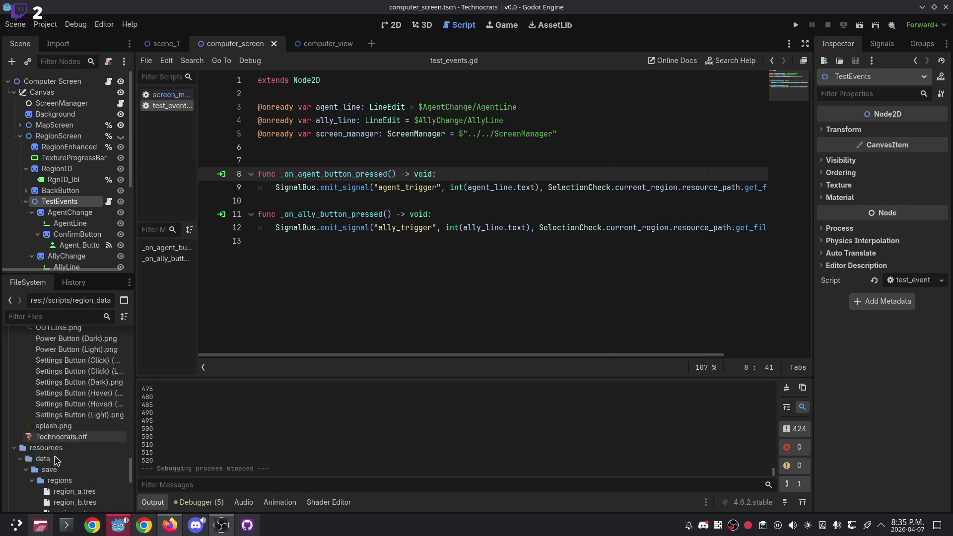
scroll(99, 454, "down", 4)
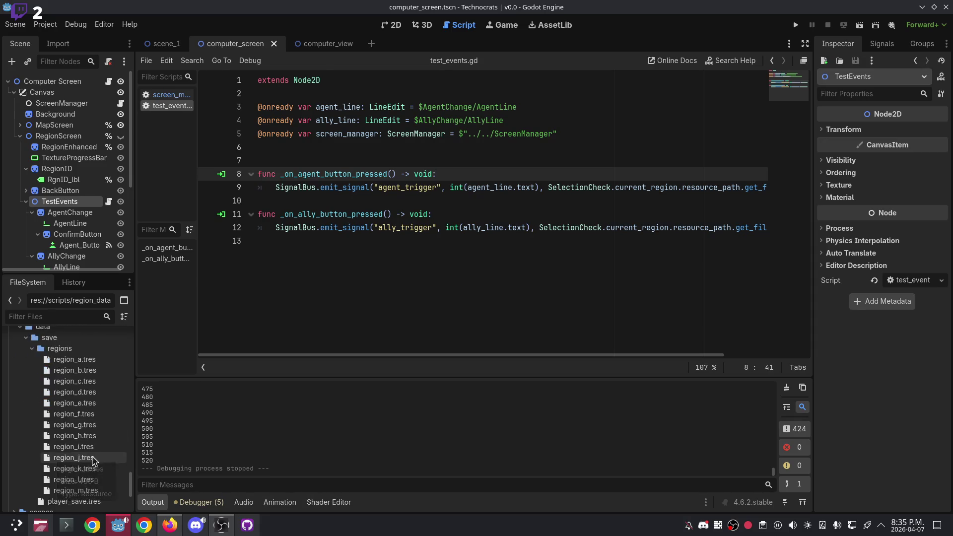
scroll(90, 443, "down", 2)
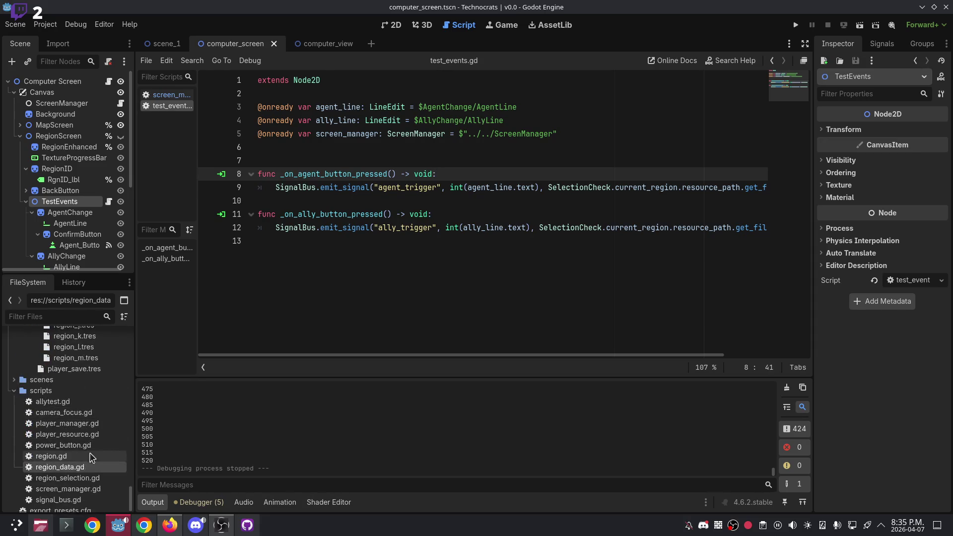
left_click(63, 450)
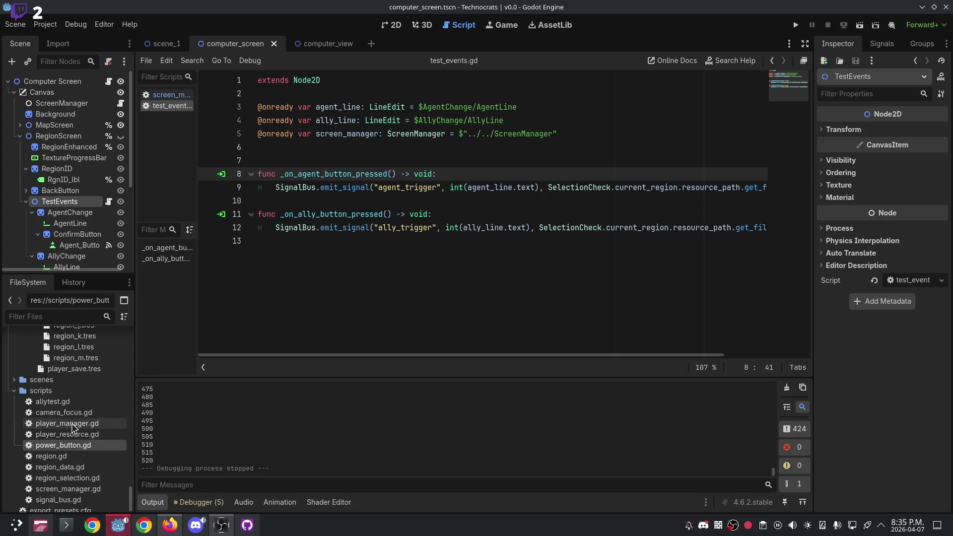
double_click(87, 490)
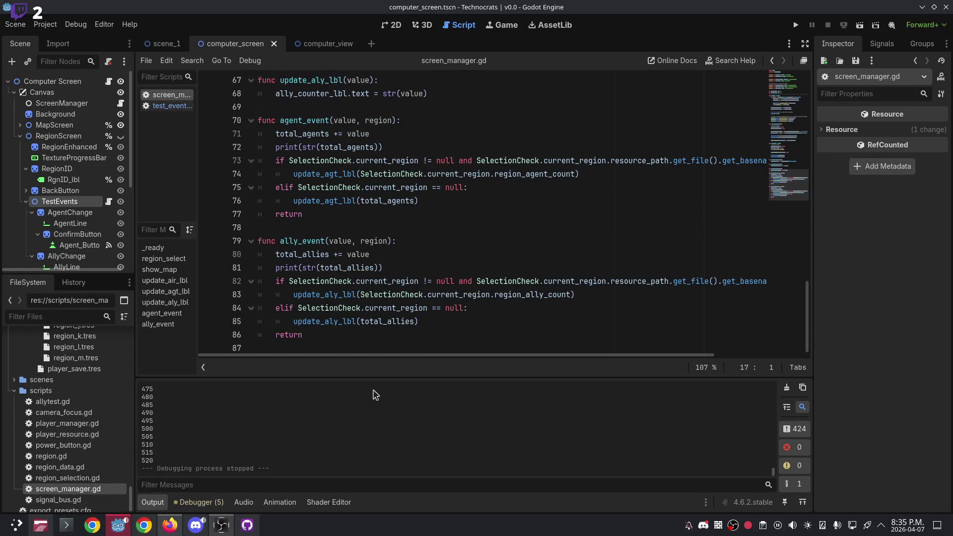
left_click(378, 131)
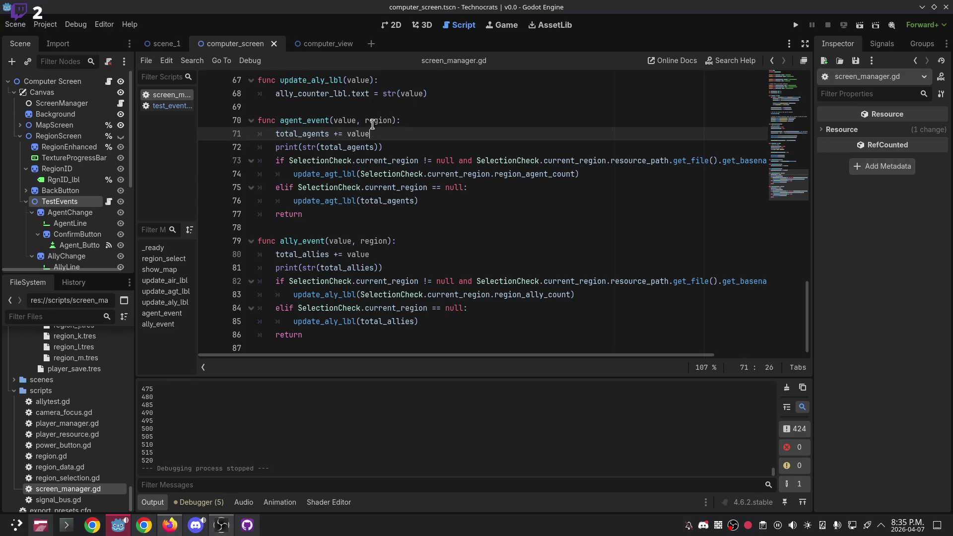
left_click(394, 147)
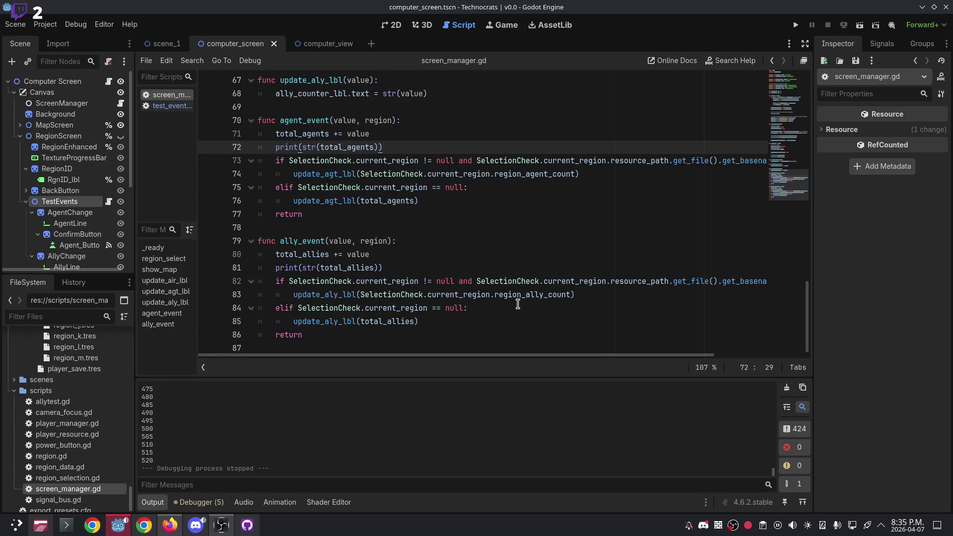
scroll(517, 302, "up", 6)
scroll(517, 302, "down", 5)
left_click(196, 525)
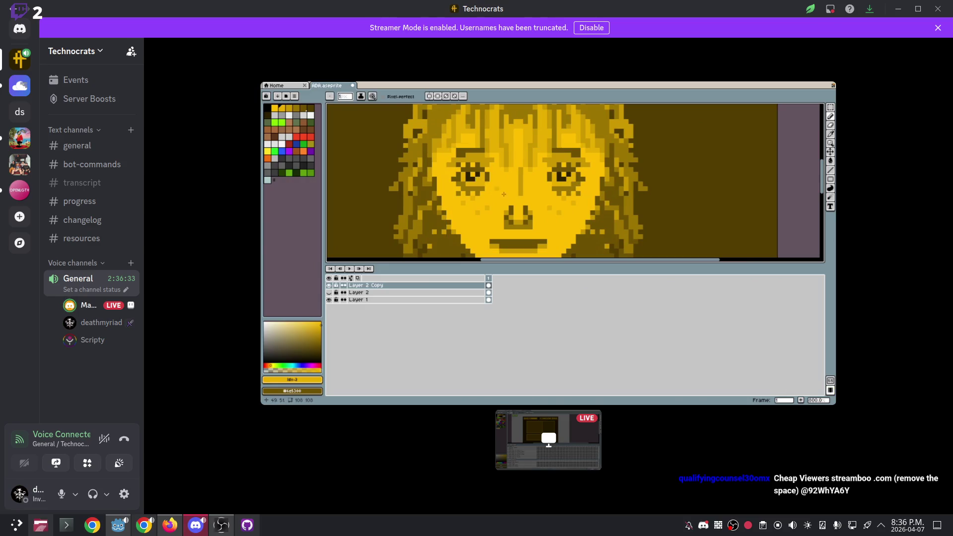
Leave the Discord stream and switch to the TwitchTTS dashboard in the browser.
mouse_move(547, 422)
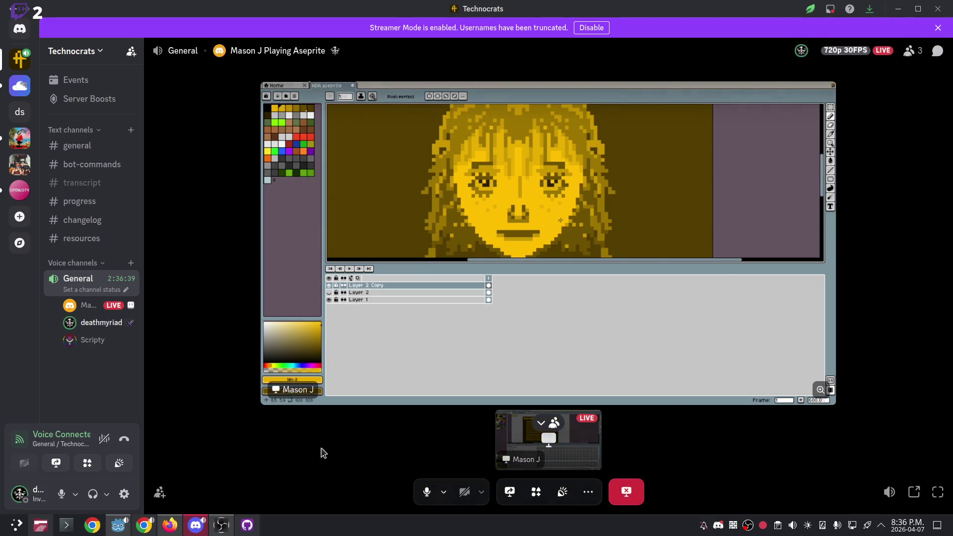
left_click(144, 525)
Switch the TTS voice to Google US English en-US and minimize the browser.
scroll(685, 196, "up", 2)
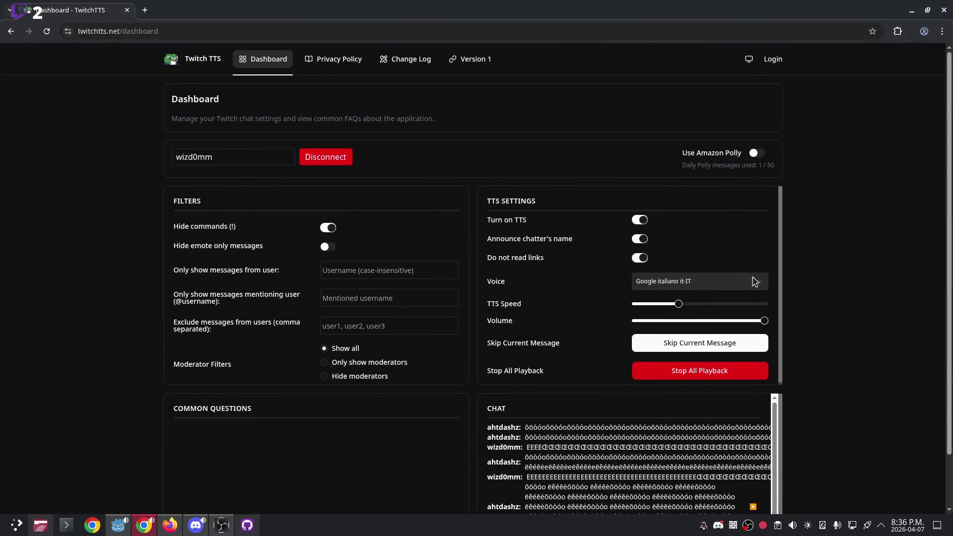
left_click(690, 287)
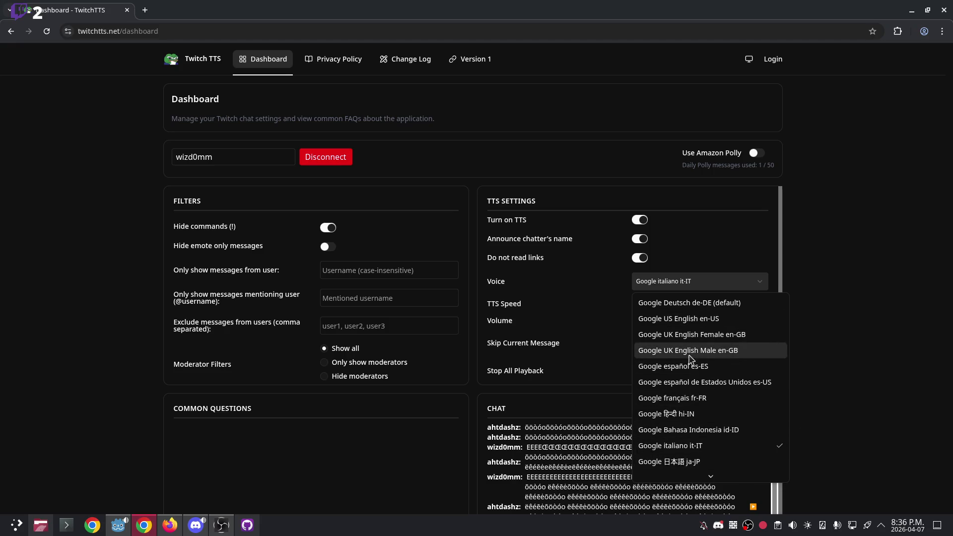
left_click(688, 328)
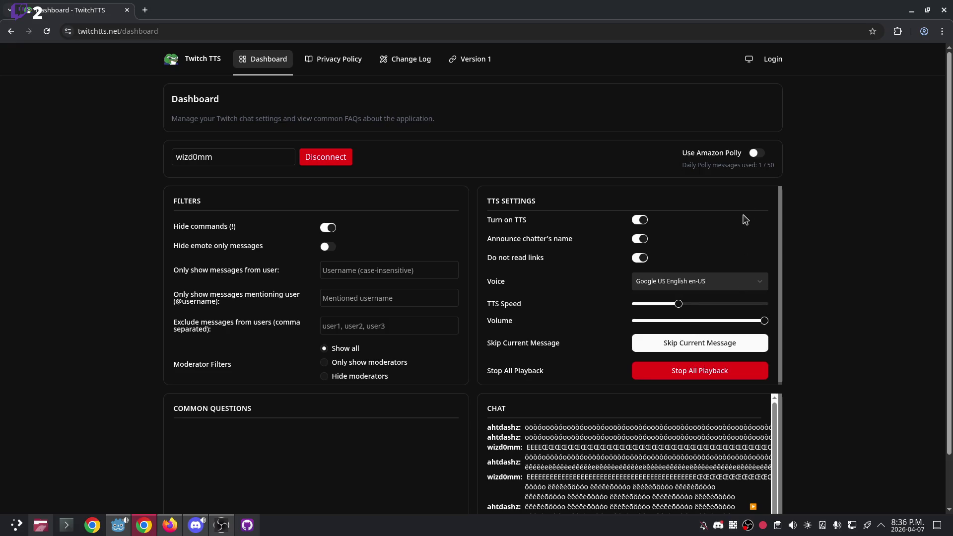
left_click(915, 13)
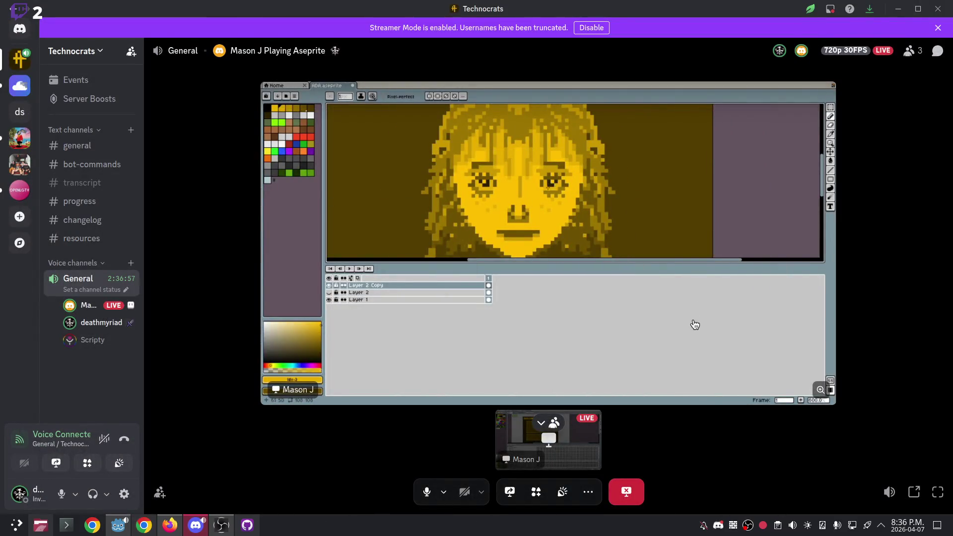
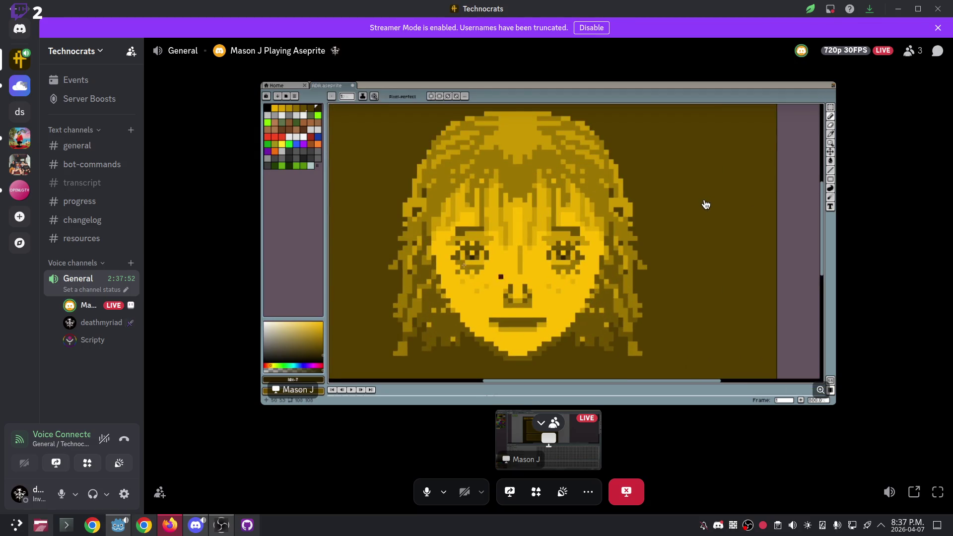
Minimize Discord to bring the Godot screen_manager.gd script back to the front.
left_click(898, 8)
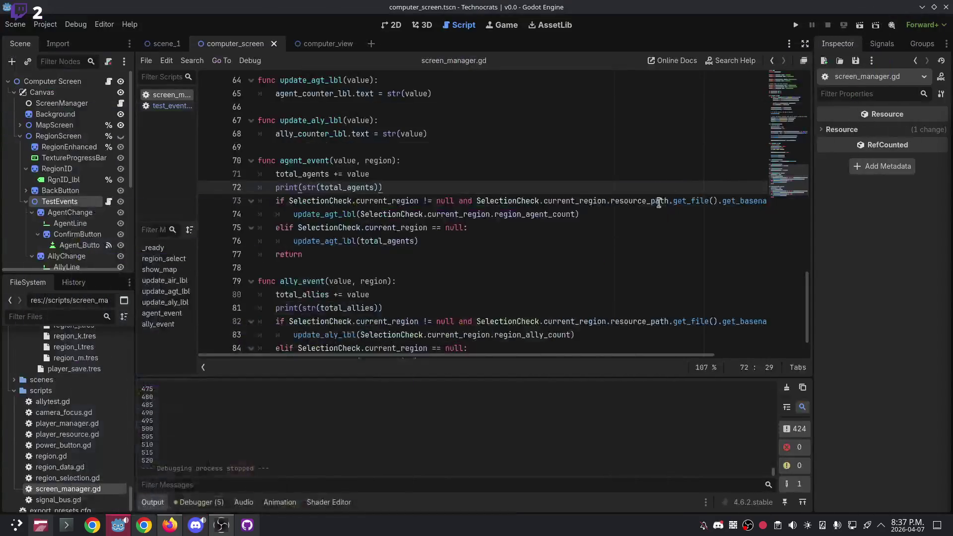
Review the agent_event code on lines 72–74 and place the caret after line 74.
left_click(472, 253)
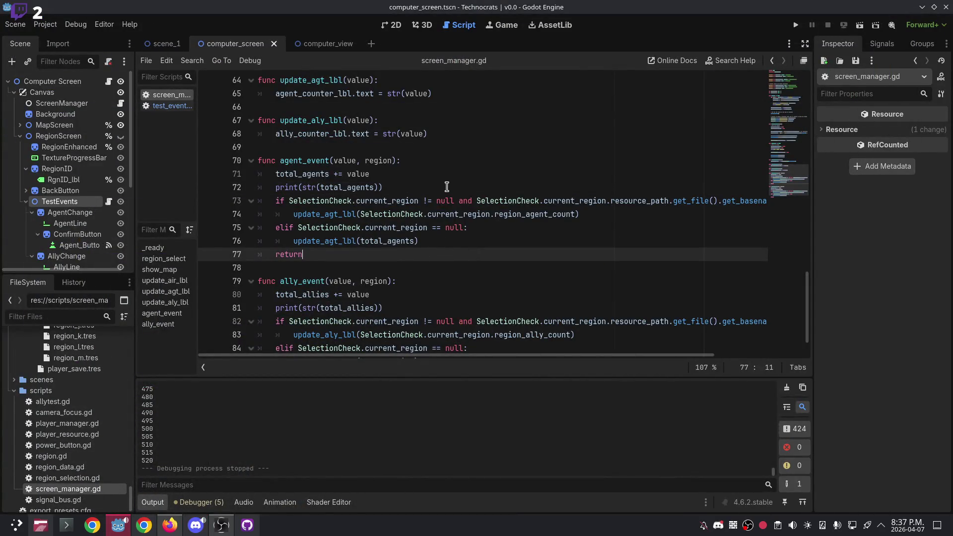
left_click(447, 187)
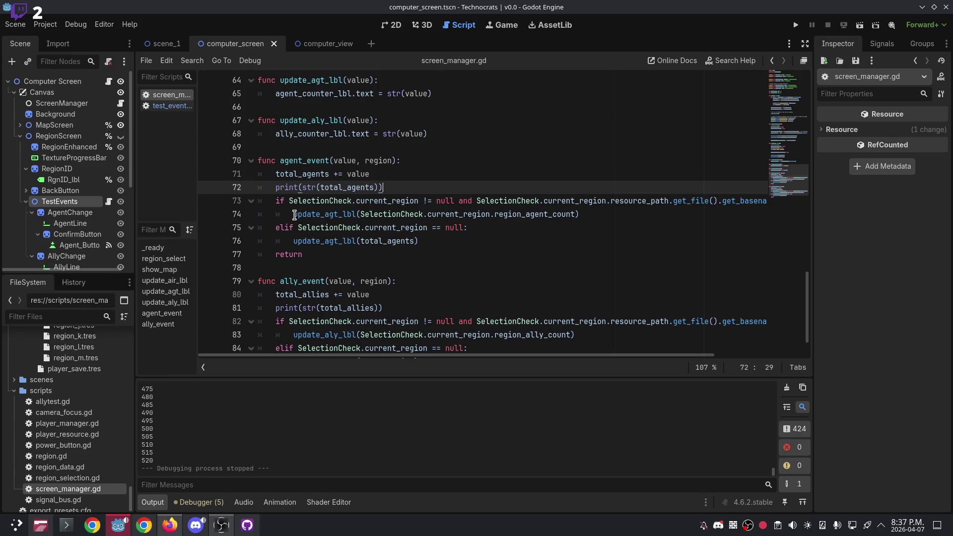
left_click(294, 215)
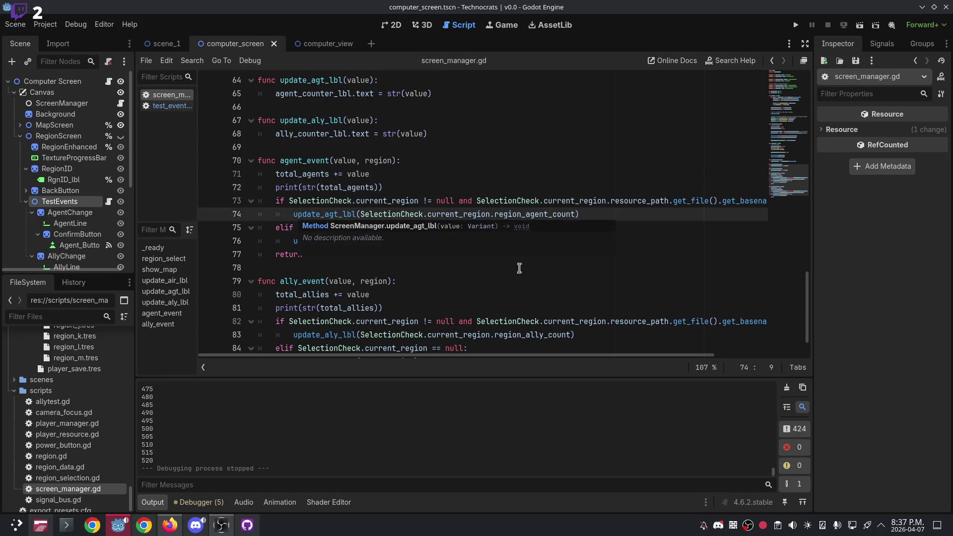
left_click(559, 187)
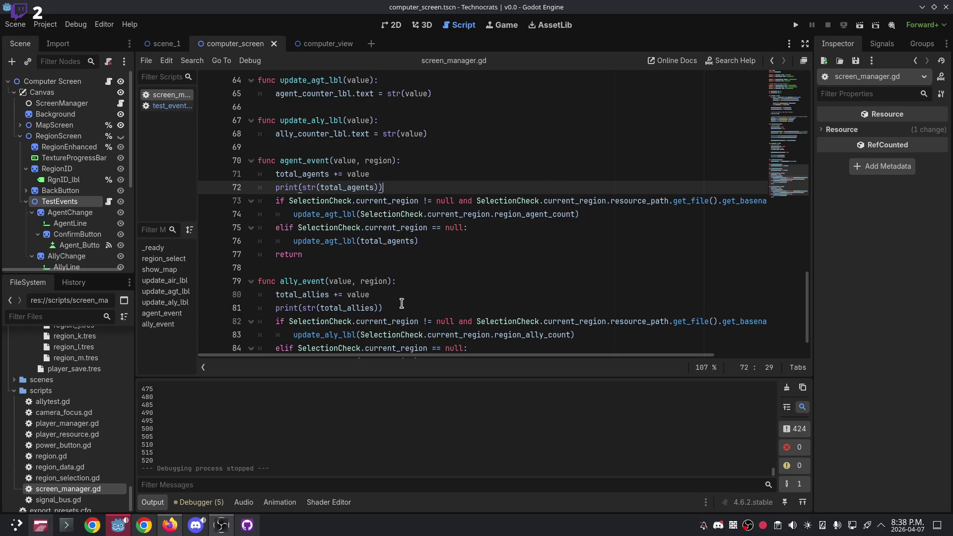
left_click_drag(371, 355, 370, 355)
left_click(601, 214)
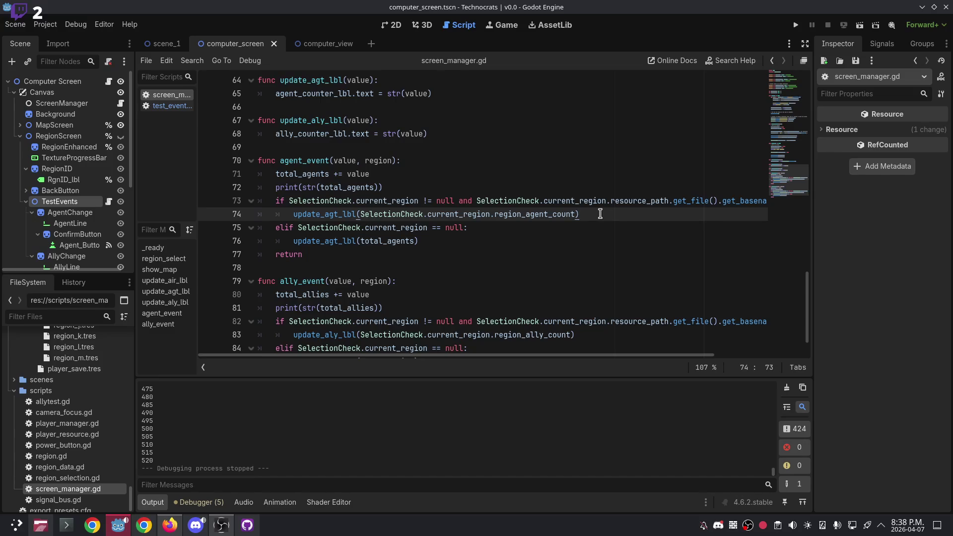
Add print(str(SelectionCheck.current_region.region_agent_count)) as line 75 and select it.
key("Return")
key("ctrl+BackSpace")
type("print(")
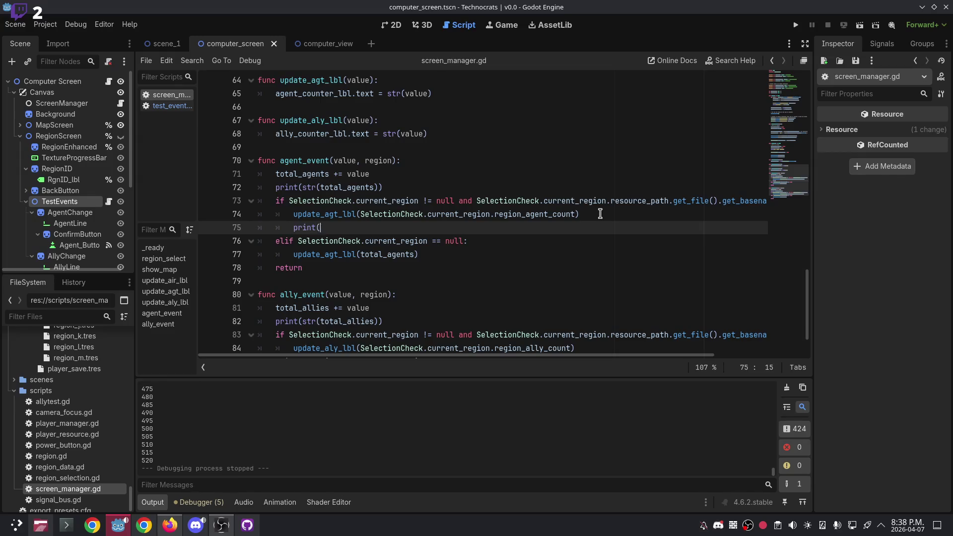
type("Seledcgti")
type("ck.Cu")
key("Return")
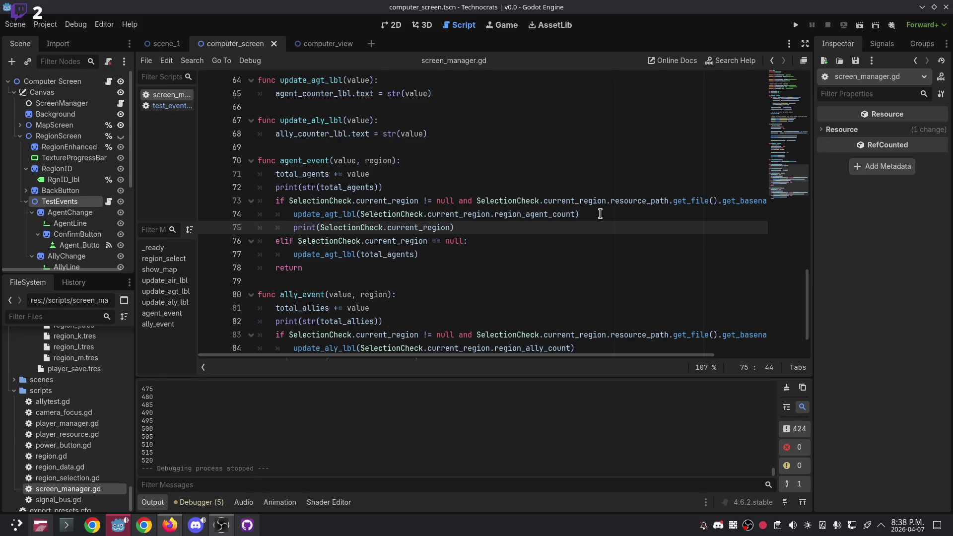
type(".re")
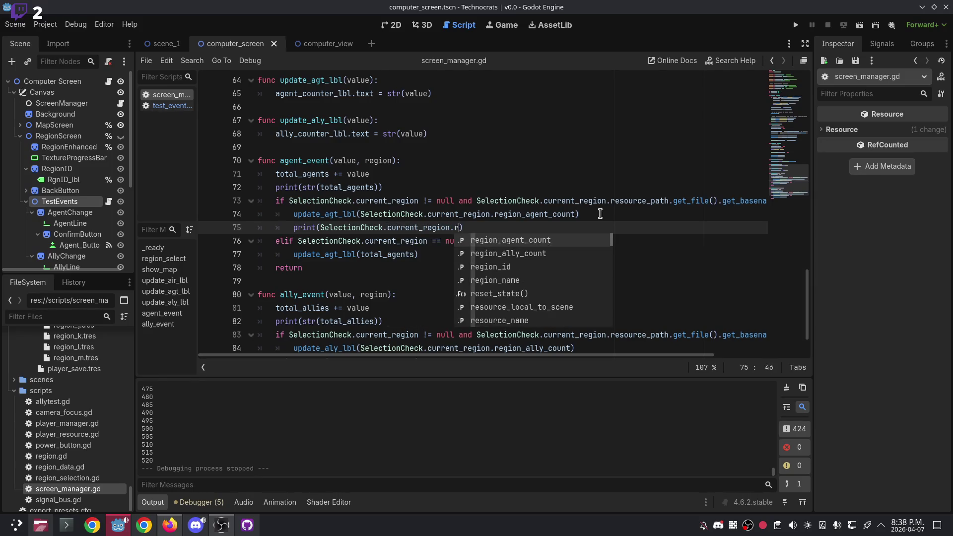
key("Return")
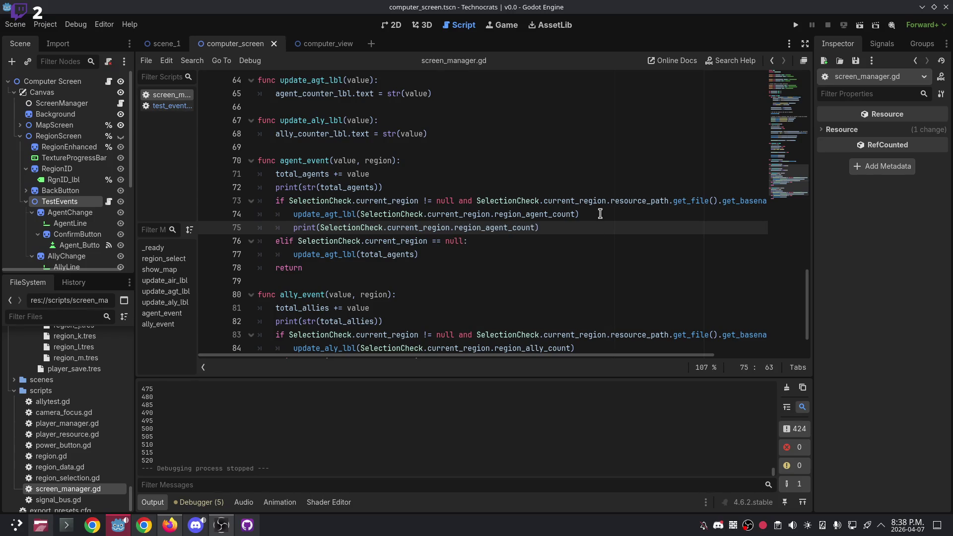
key("ctrl+Left")
type("str(")
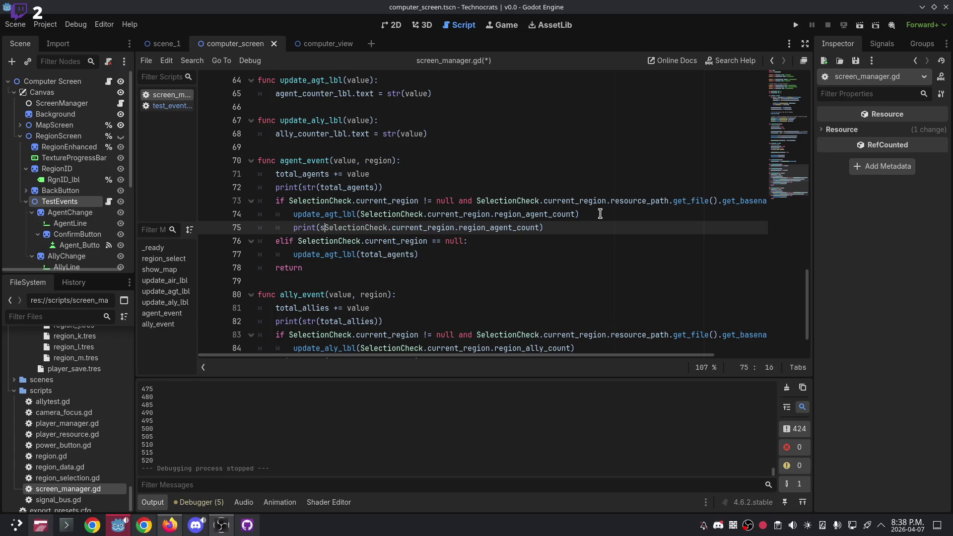
key("ctrl+Right")
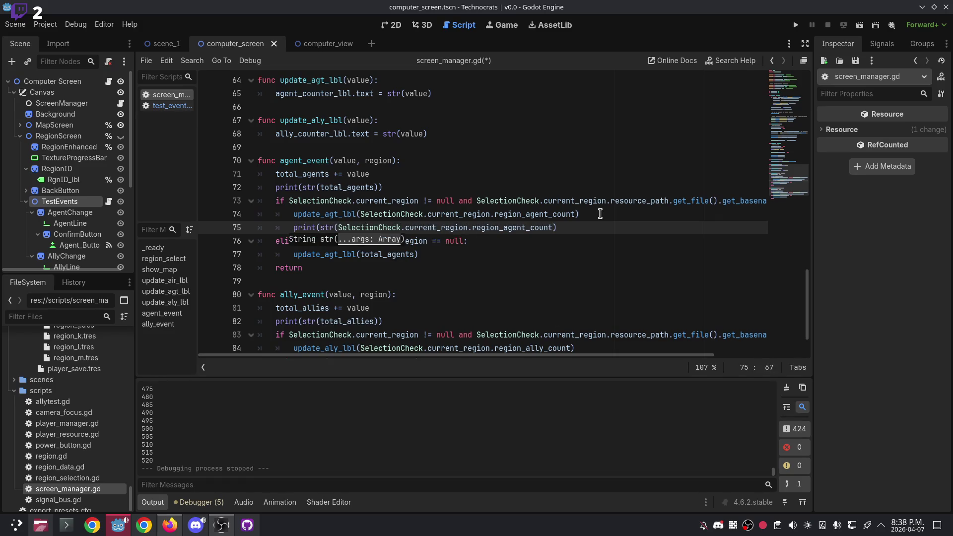
key("End")
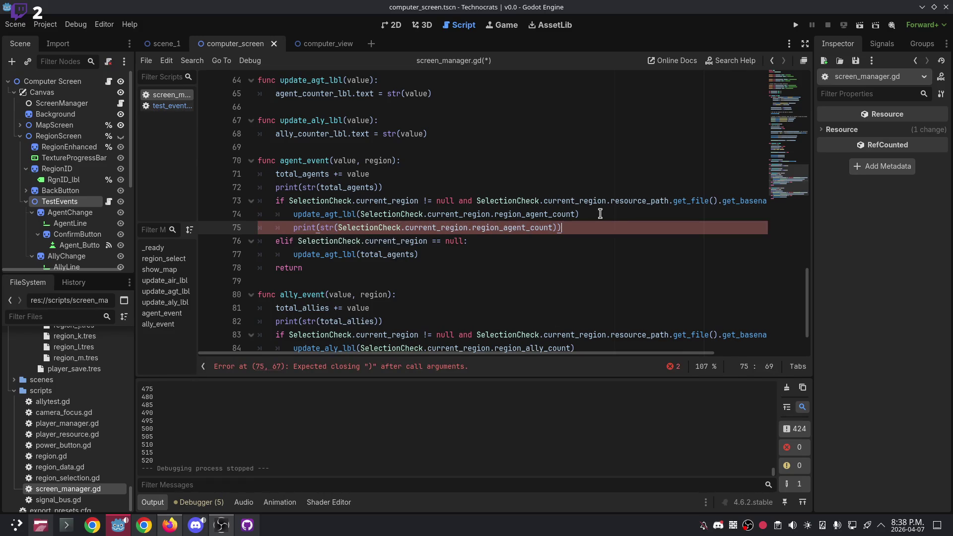
key("shift+Home")
key("shift+Home")
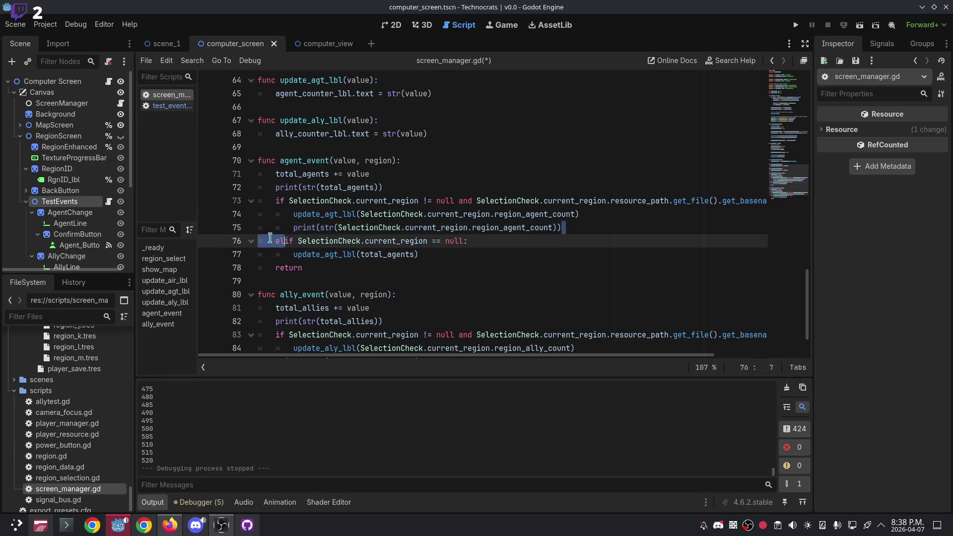
scroll(427, 209, "down", 2)
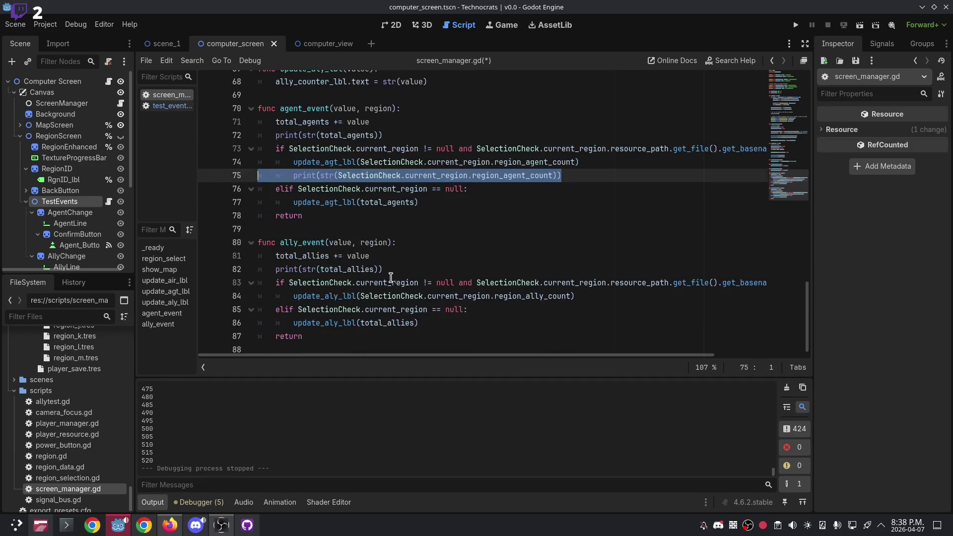
Paste the print line after line 84 and change it to print region_ally_count.
left_click(596, 293)
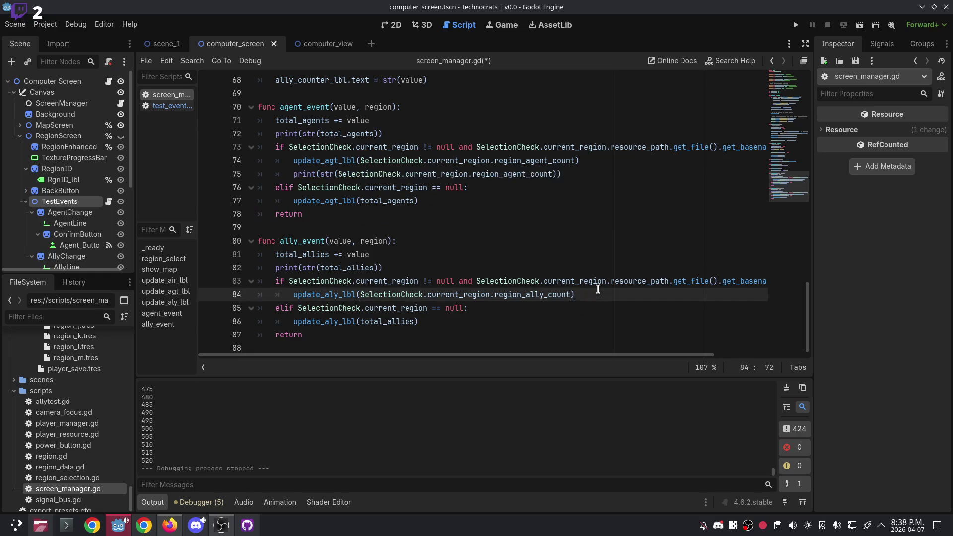
key("Return")
type("print(str(SelectionCheck.current_region.region_agent_count))")
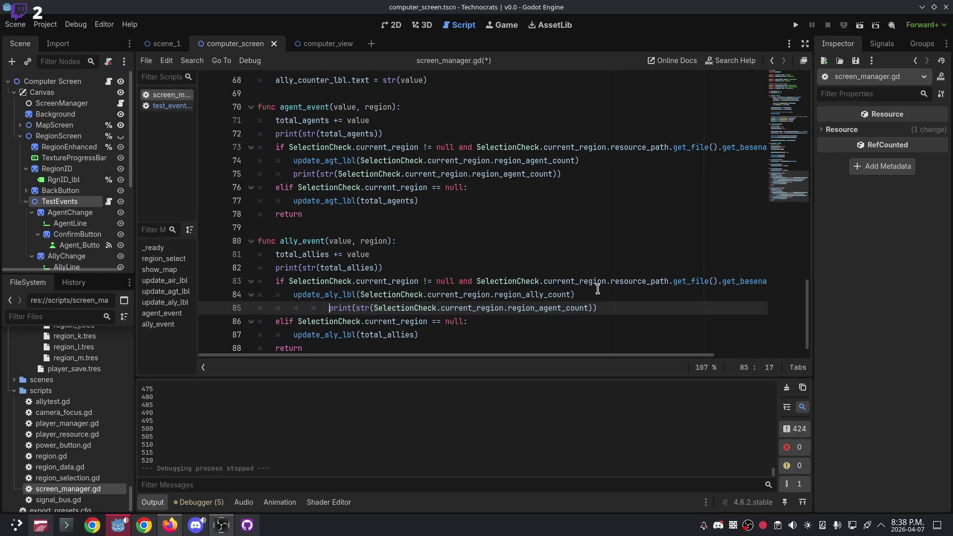
key("BackSpace")
key("BackSpace")
key("ctrl+Right")
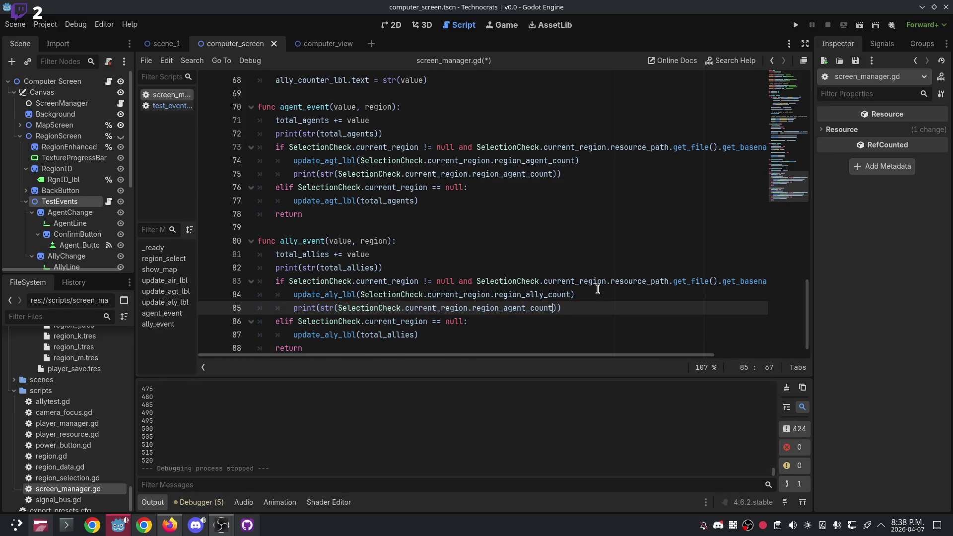
key("ctrl+BackSpace")
key("Return")
key("Up")
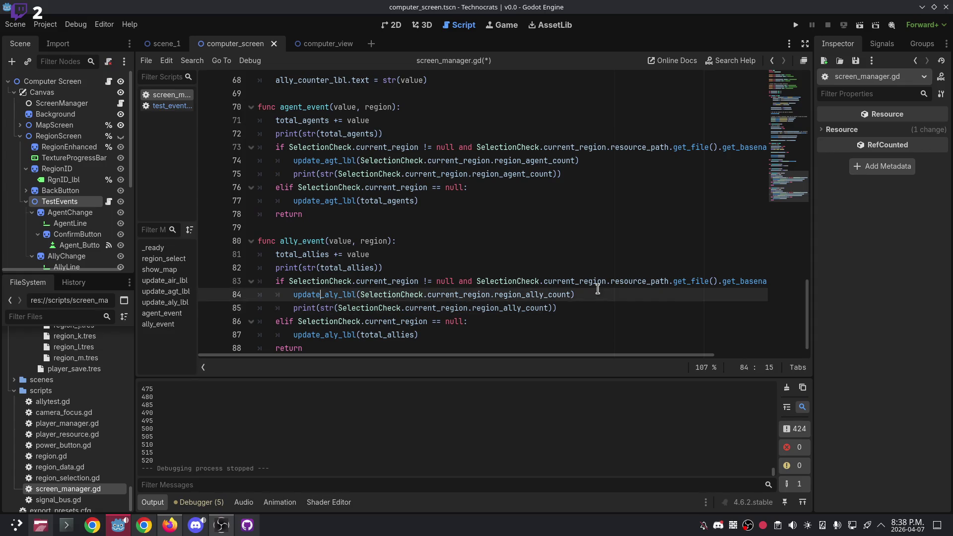
key("Down")
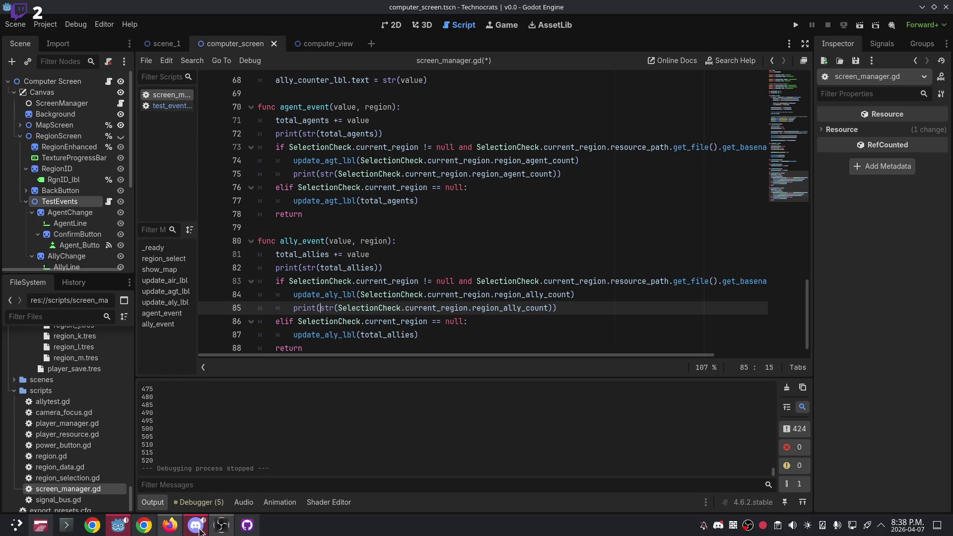
left_click(197, 526)
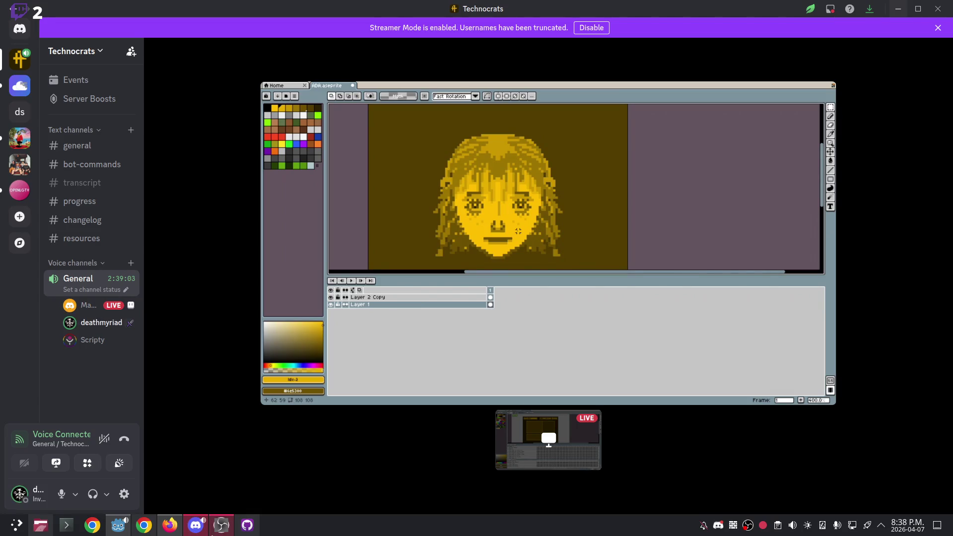
mouse_move(222, 527)
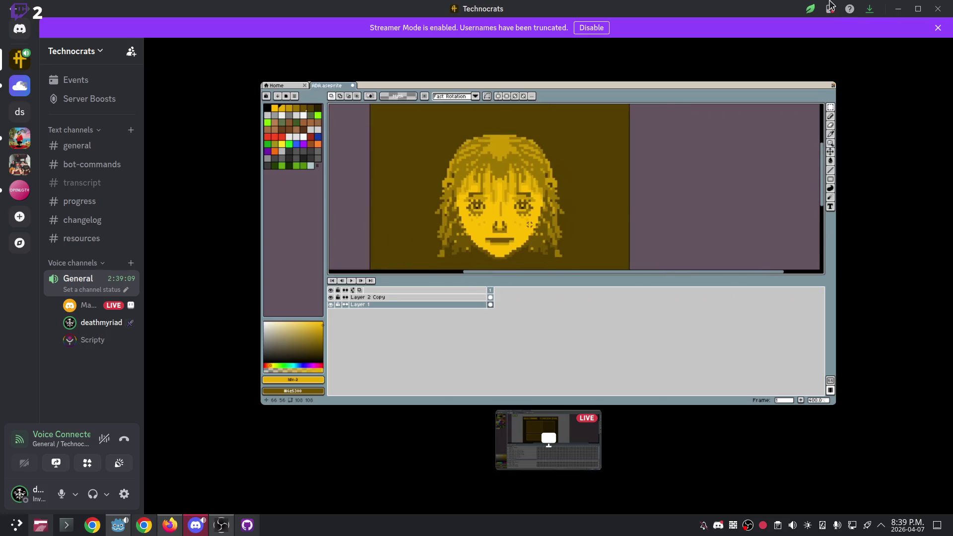
left_click(897, 9)
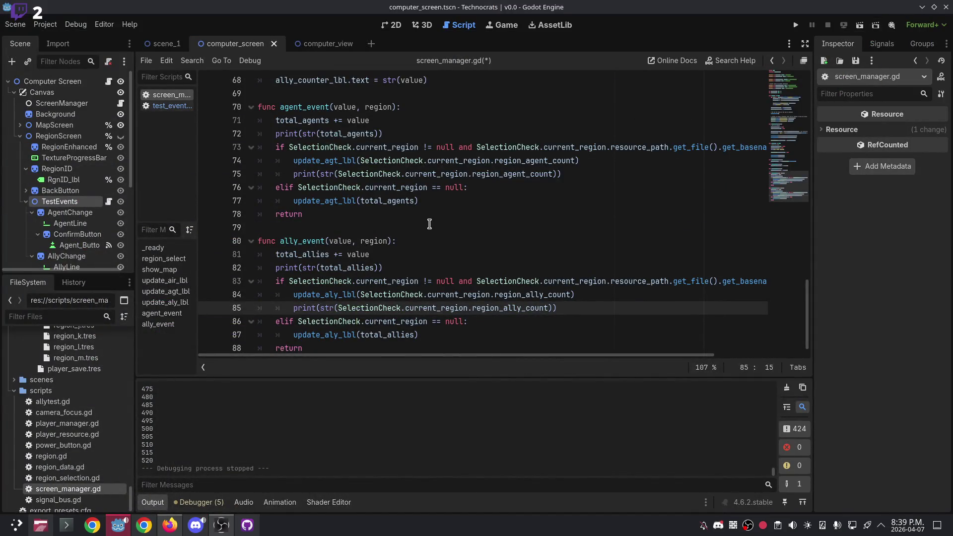
Launch the project with Run Project.
left_click(579, 314)
left_click(606, 294)
left_click(796, 24)
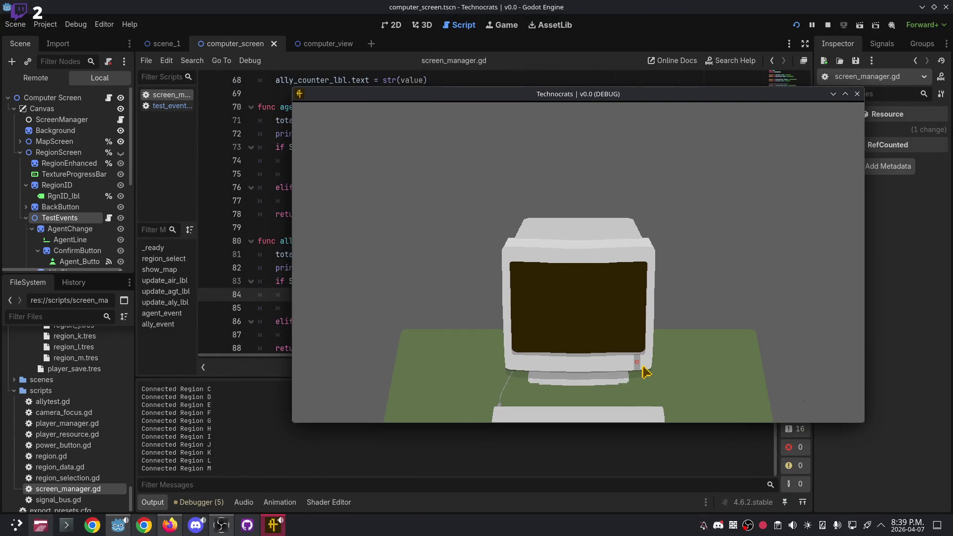
Power on the in-game monitor, resize the game window, and open Region B.
left_click(639, 363)
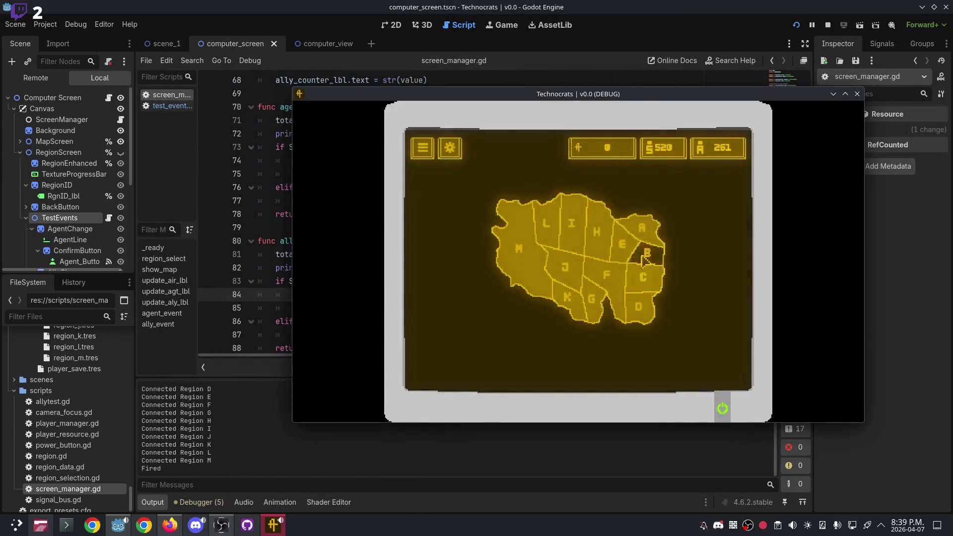
left_click(845, 93)
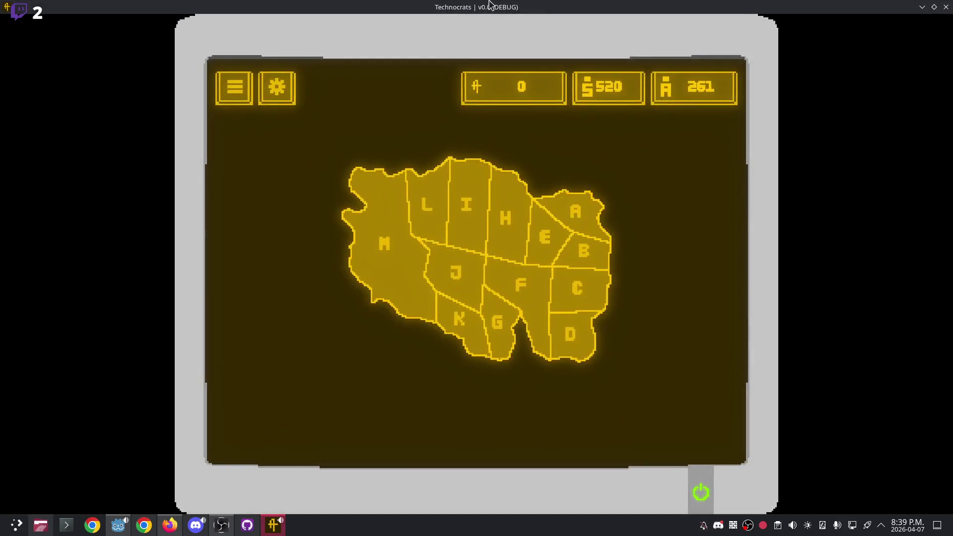
double_click(490, 11)
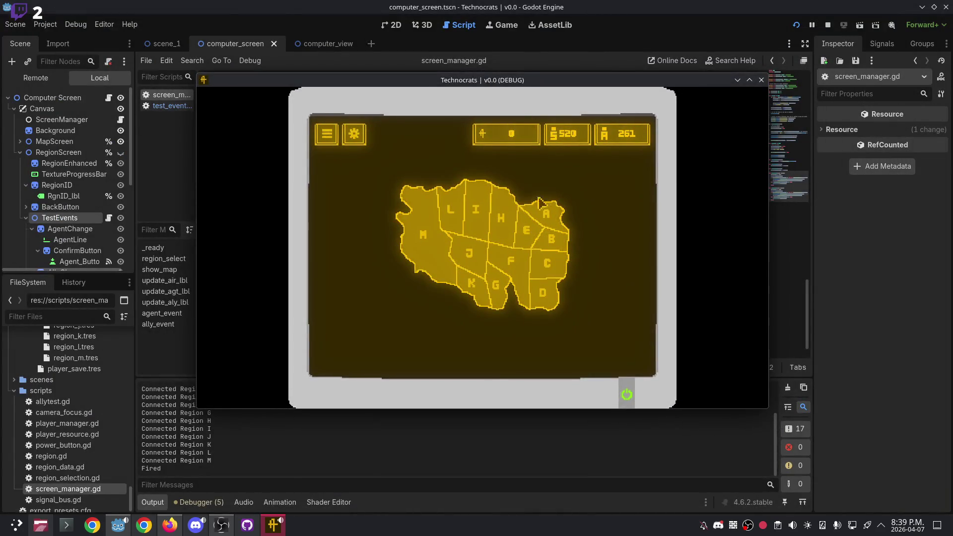
left_click(554, 244)
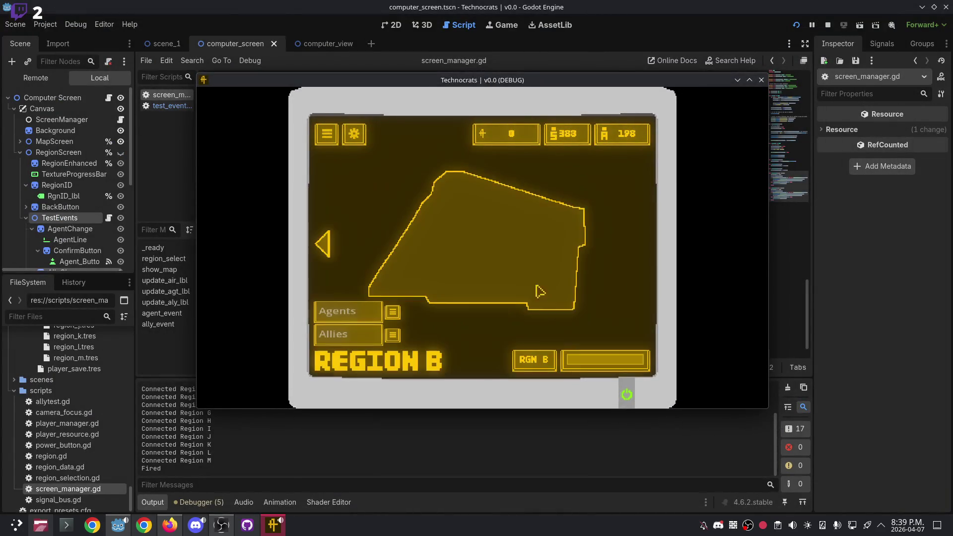
Switch to Region C and submit 5 agents several times.
left_click(332, 242)
left_click(557, 282)
left_click(354, 312)
type("5")
left_click(392, 313)
left_click(393, 318)
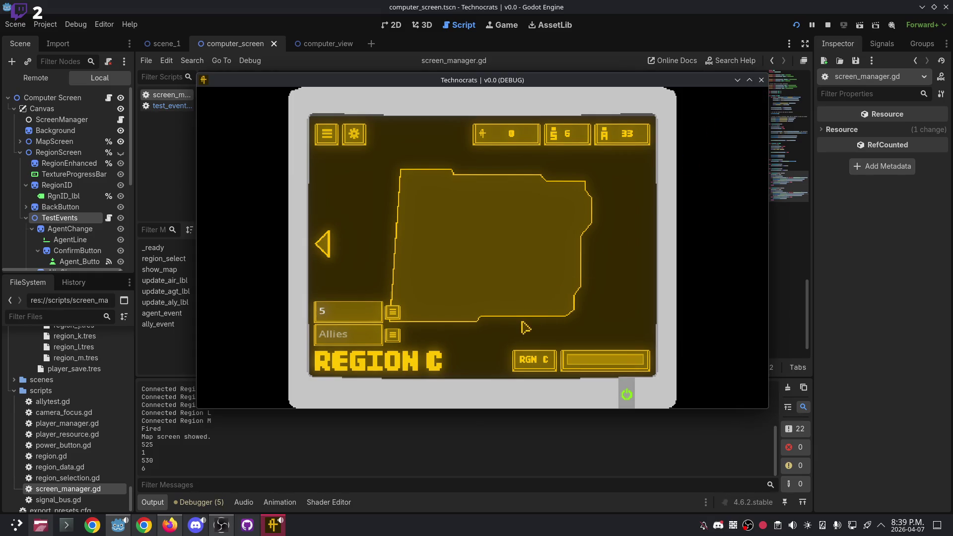
left_click(392, 312)
left_click(393, 313)
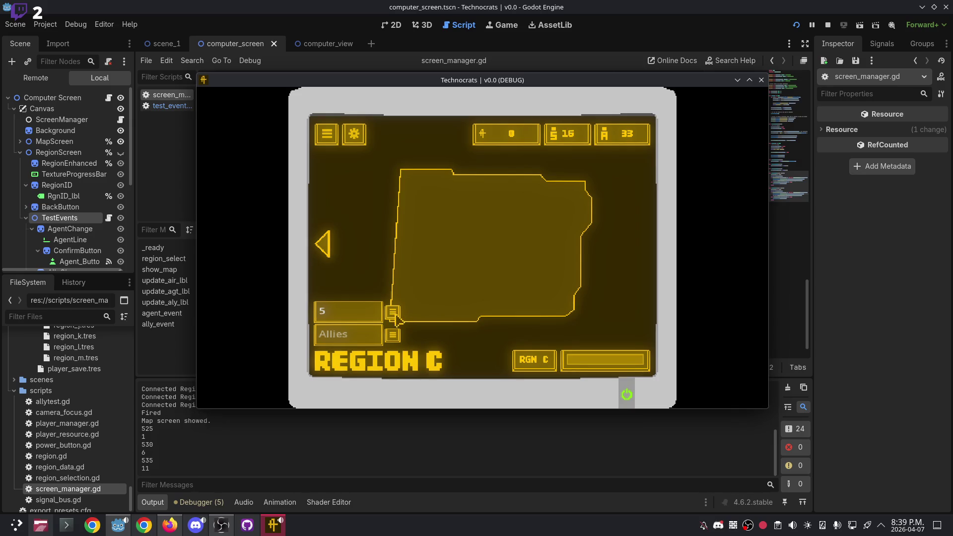
Enter 5 allies for Region C and submit them twice.
left_click(359, 333)
type("5")
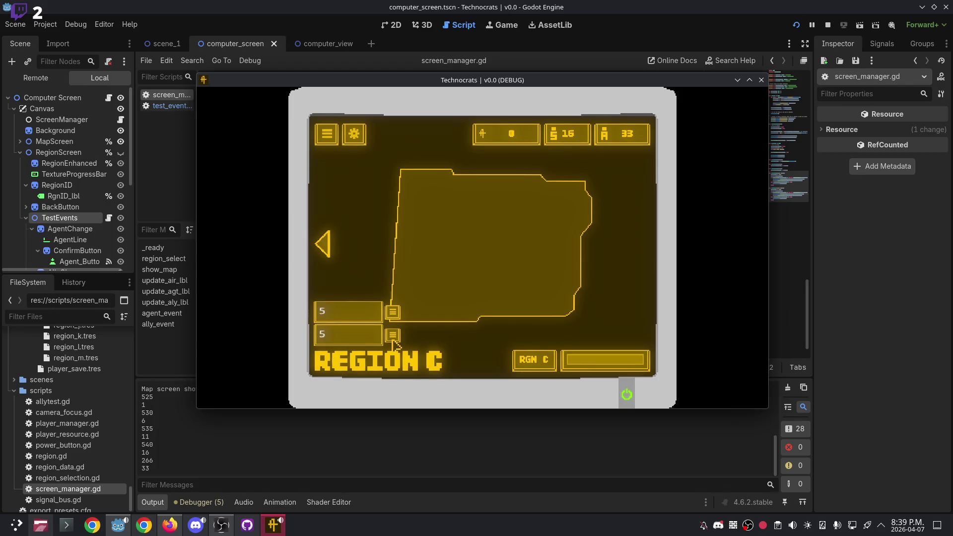
left_click(393, 335)
left_click(393, 342)
Open Region L, add 5 agents twice, then close the game.
left_click(327, 245)
left_click(448, 212)
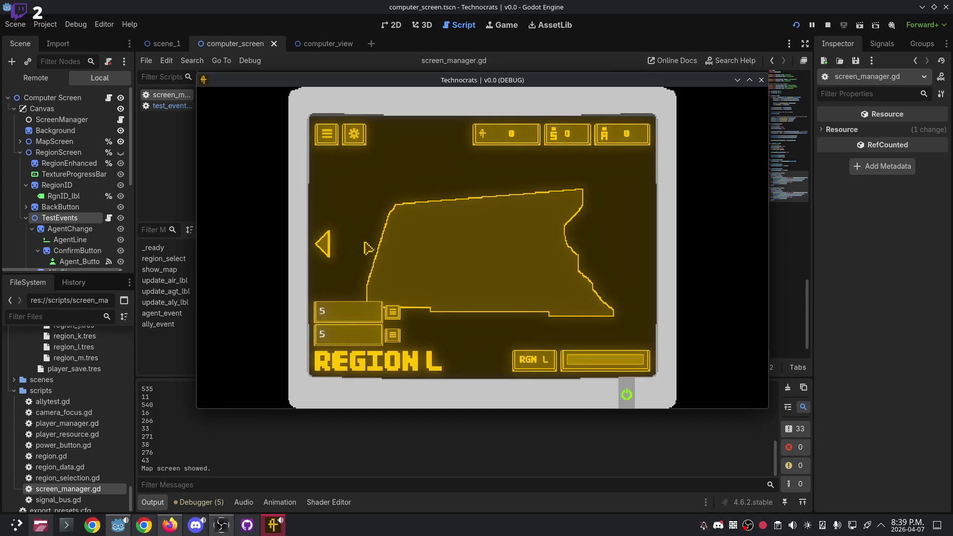
left_click(393, 313)
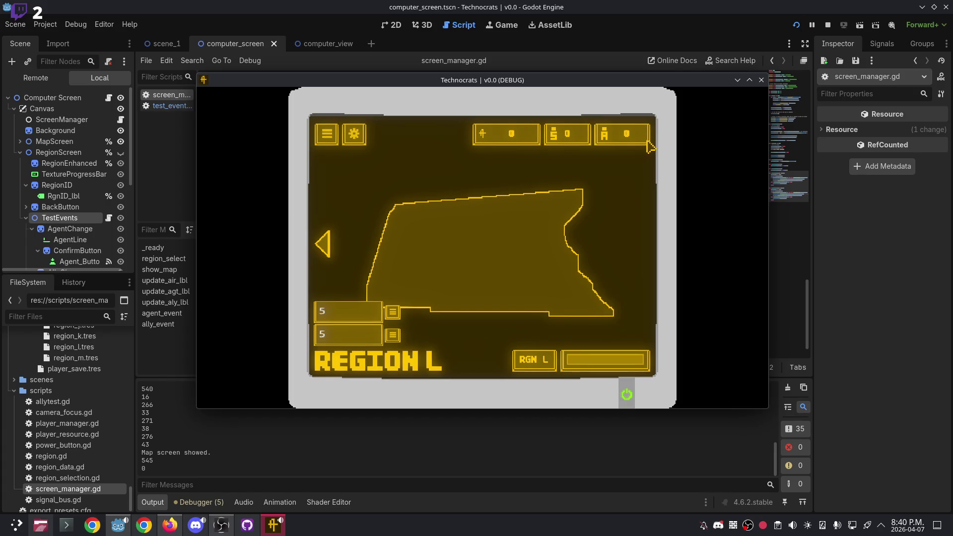
left_click(393, 312)
left_click(392, 312)
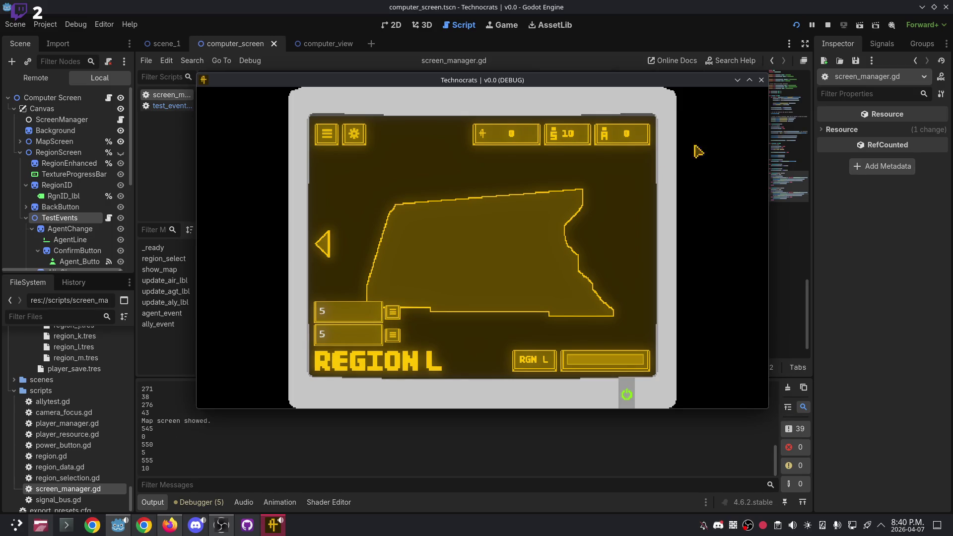
left_click(760, 80)
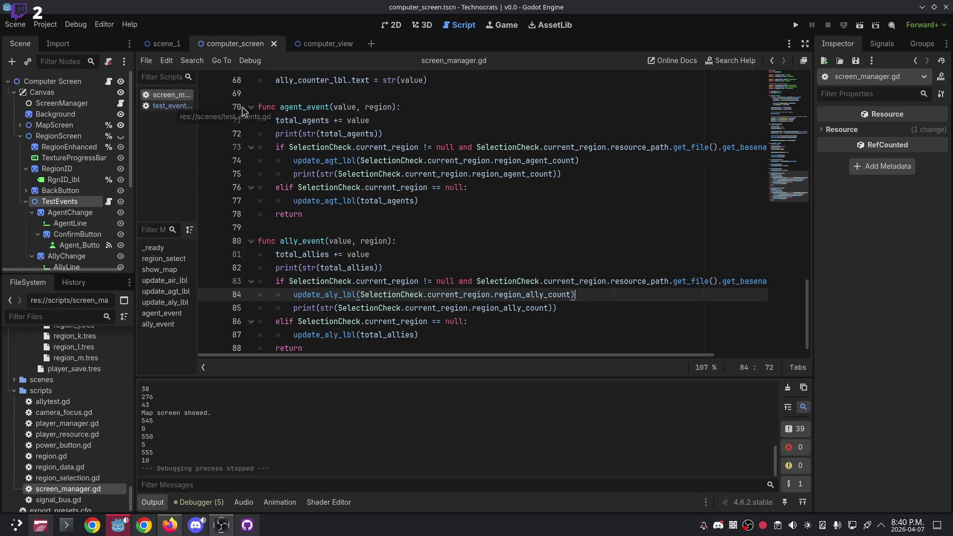
In test_events.gd, replace the agent field value on line 10 with a fixed 5.
left_click(169, 106)
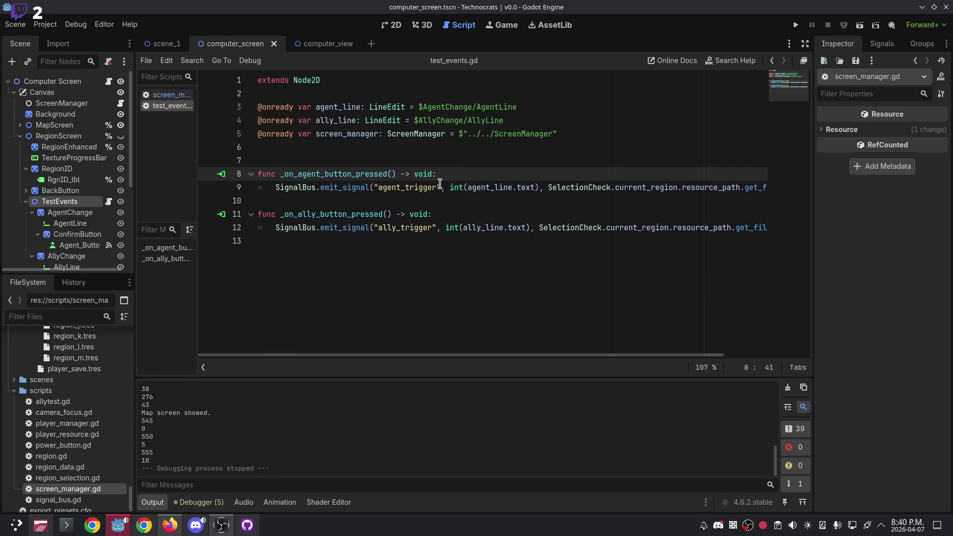
key("Return")
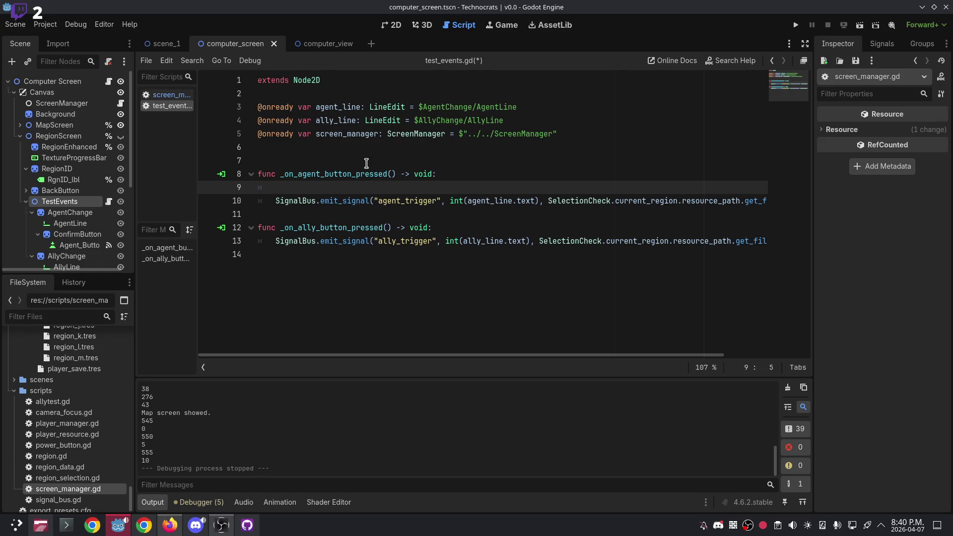
left_click(539, 200)
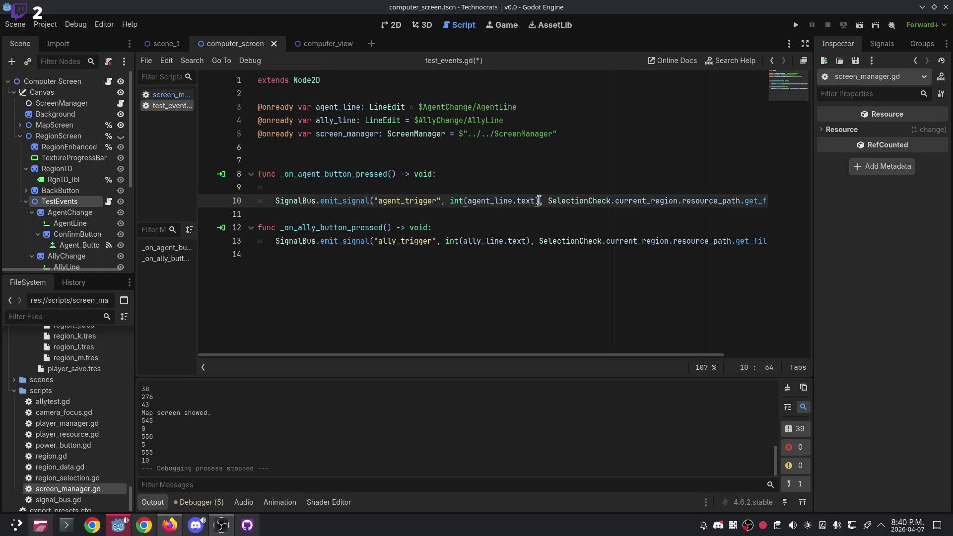
key("BackSpace")
key("BackSpace")
key("BackSpace")
key("BackSpace")
key("BackSpace")
key("BackSpace")
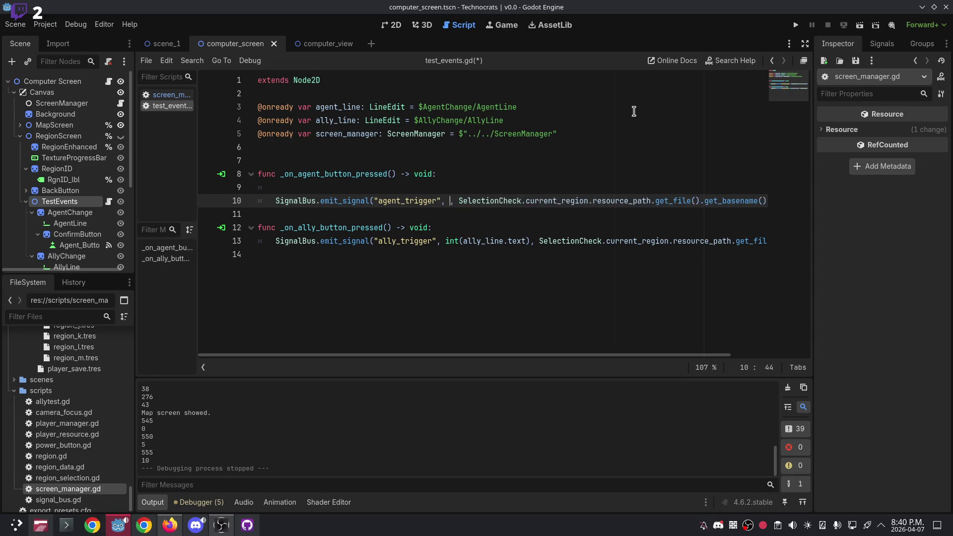
type("5")
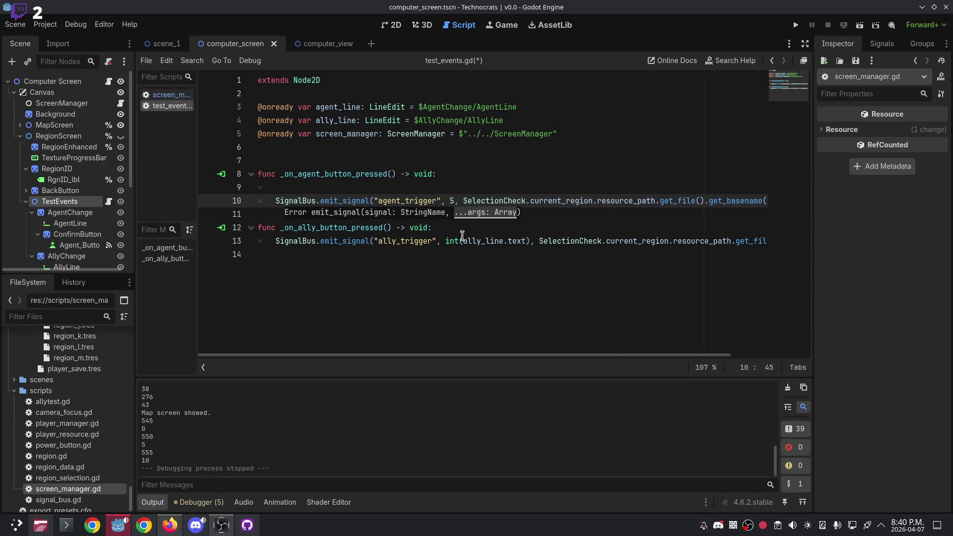
Replace int(ally_line.text) on line 13 with 5 and run the game to the region map.
left_click_drag(445, 242, 539, 241)
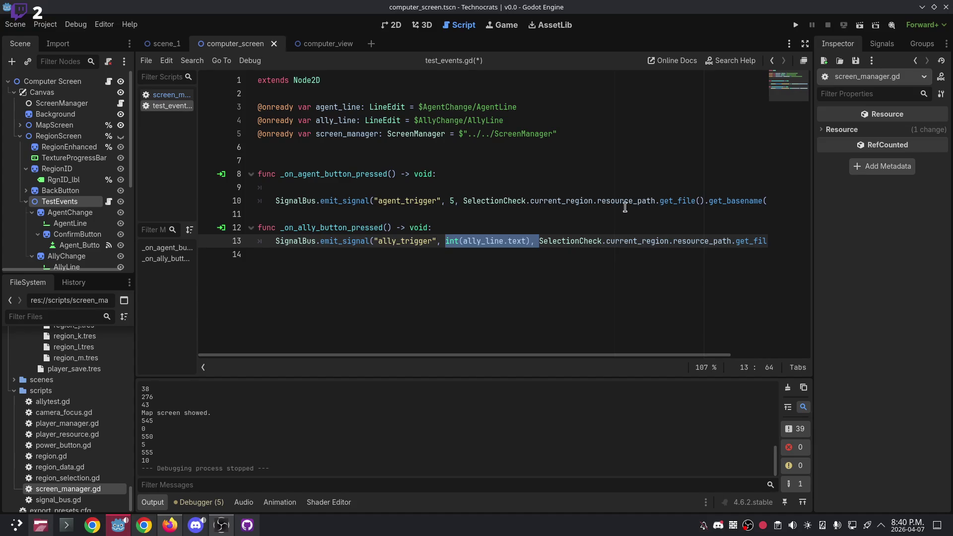
key("ctrl+Left")
key("ctrl+Left")
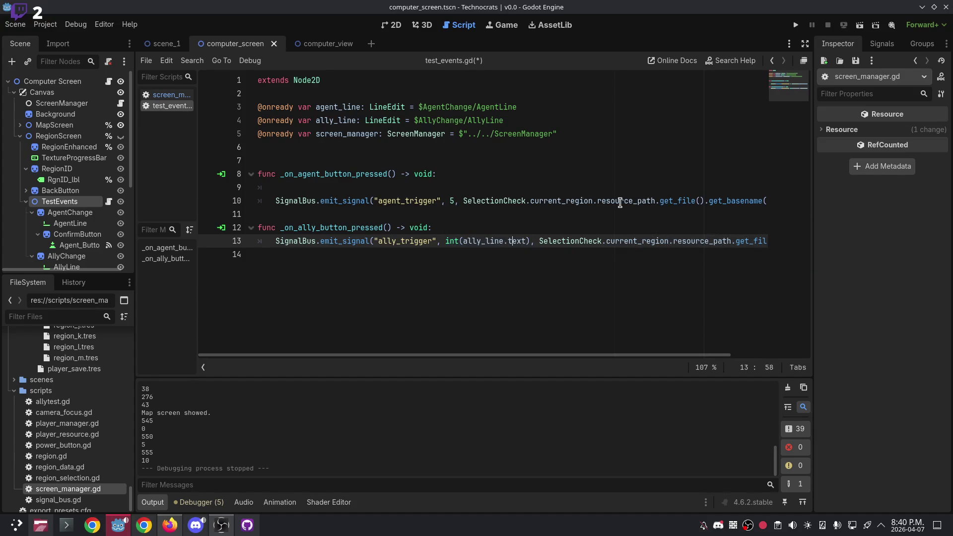
key("ctrl+Right")
key("ctrl+Right")
key("ctrl+shift+Left")
key("ctrl+shift+Left")
key("ctrl+shift+Left")
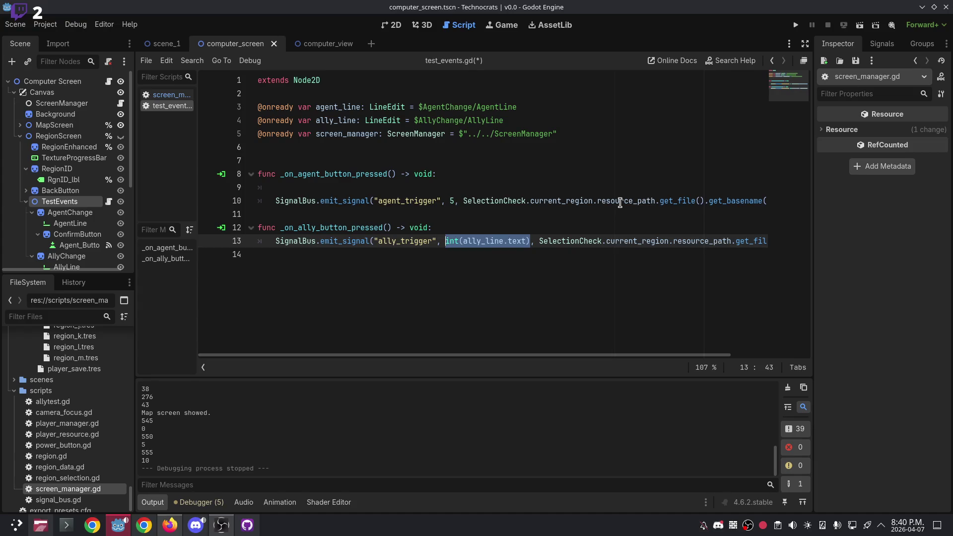
type("5")
left_click(797, 25)
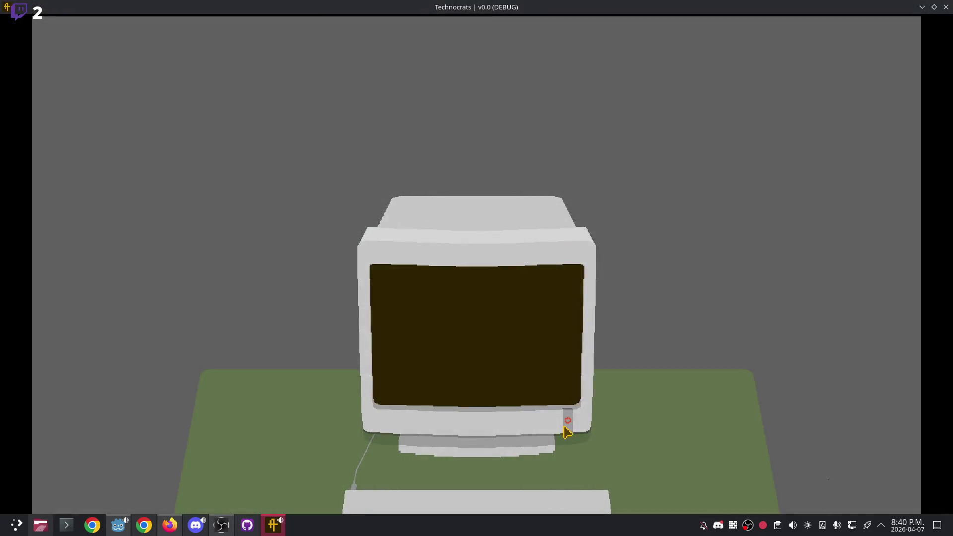
left_click(565, 426)
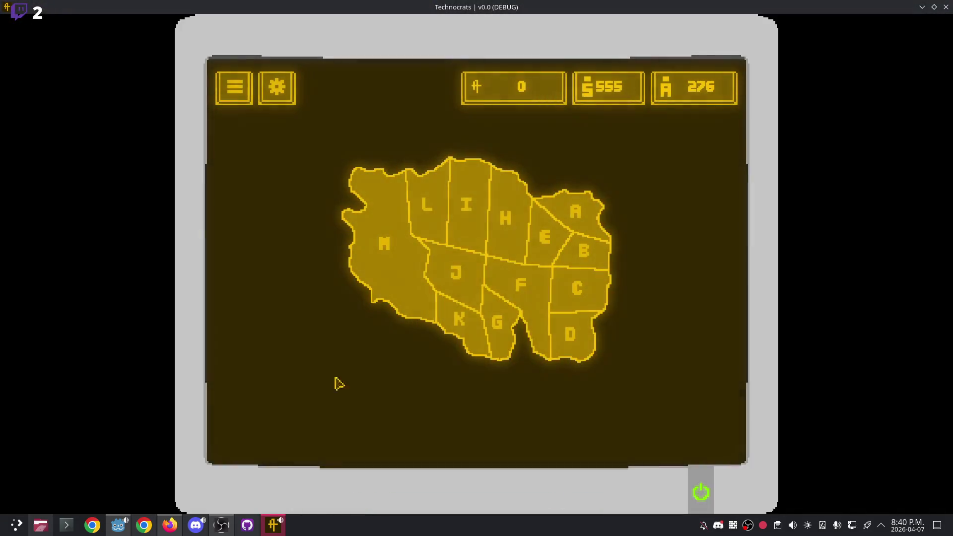
Open Region L and submit its agents entry.
left_click(432, 195)
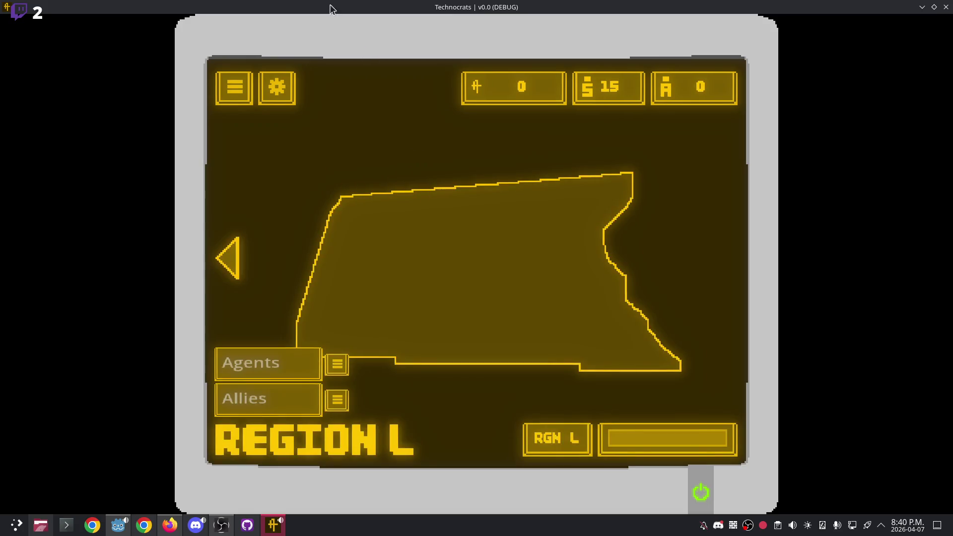
double_click(331, 9)
left_click(288, 304)
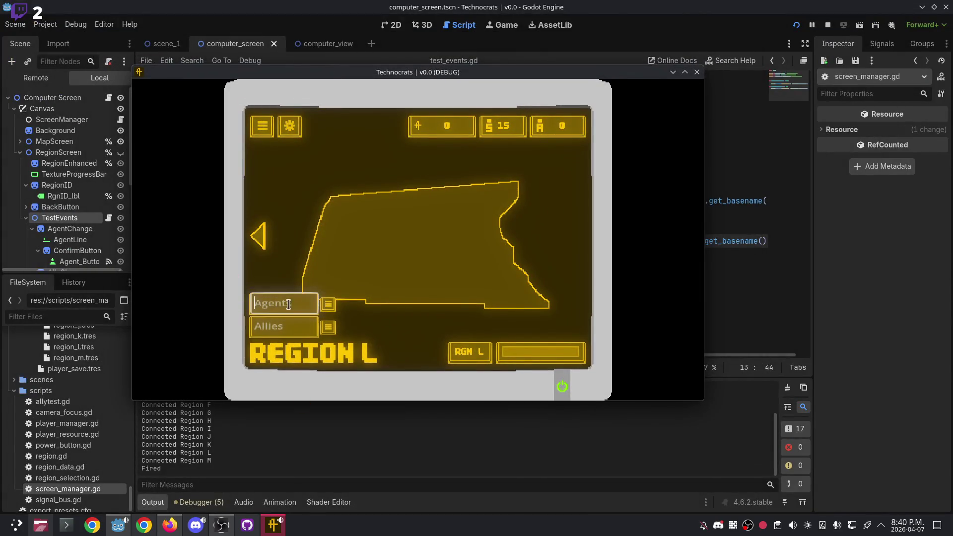
left_click(329, 305)
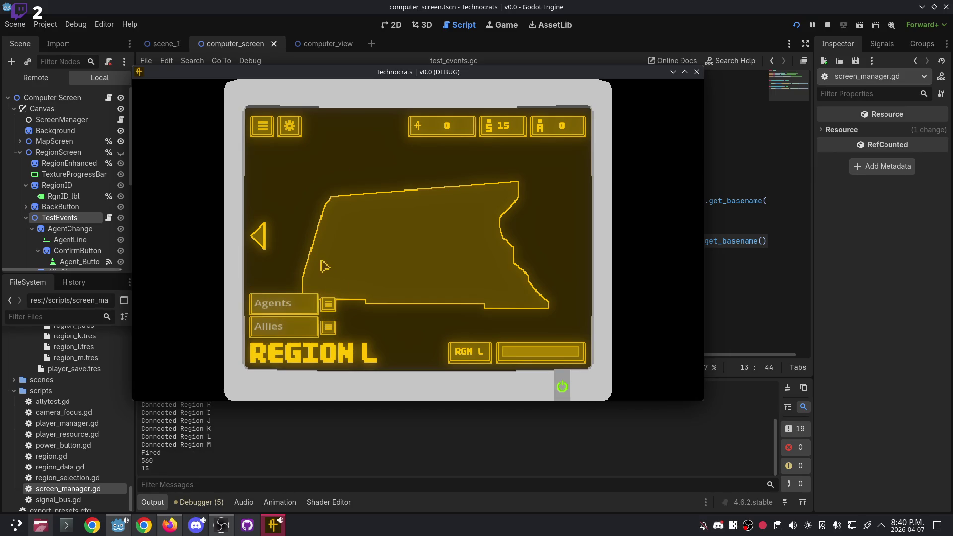
Open Region J, submit 5 allies, then close the game.
left_click(259, 236)
left_click(408, 250)
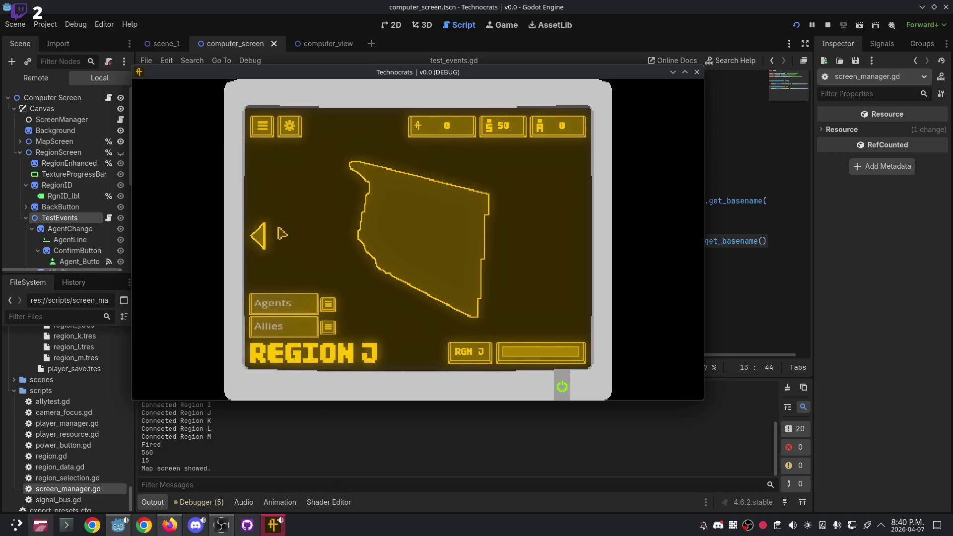
left_click(288, 323)
type("5")
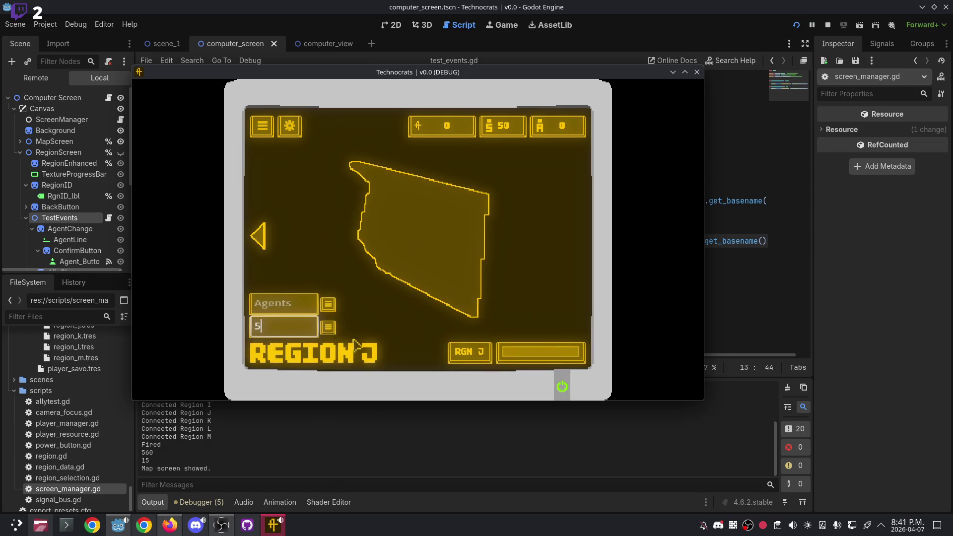
left_click(329, 329)
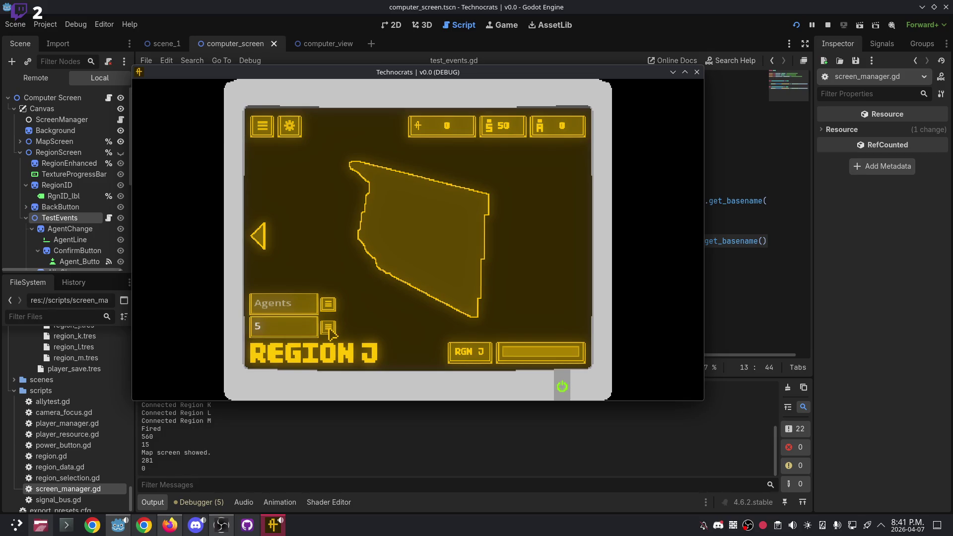
left_click(328, 330)
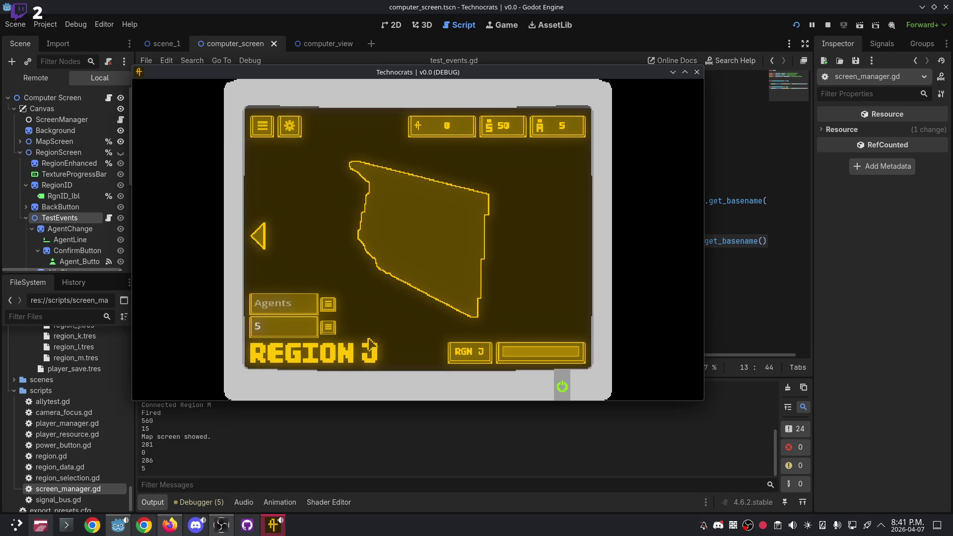
left_click(696, 72)
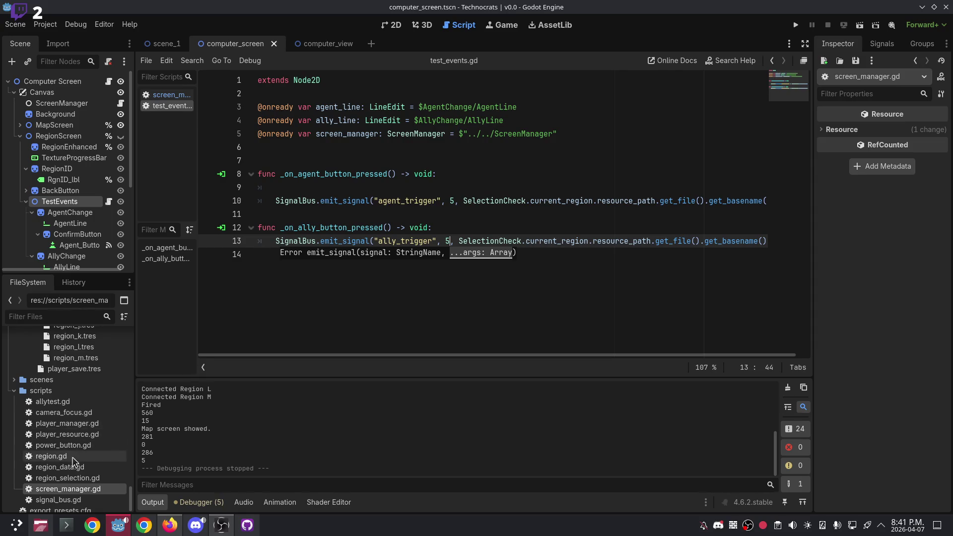
Select region_selection.gd in the FileSystem dock, then switch to Discord.
left_click(77, 480)
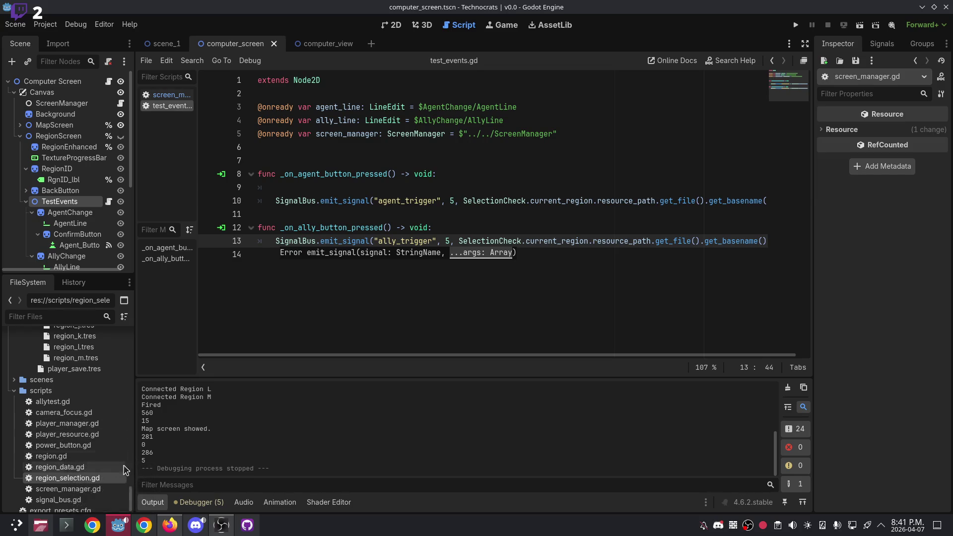
left_click(208, 528)
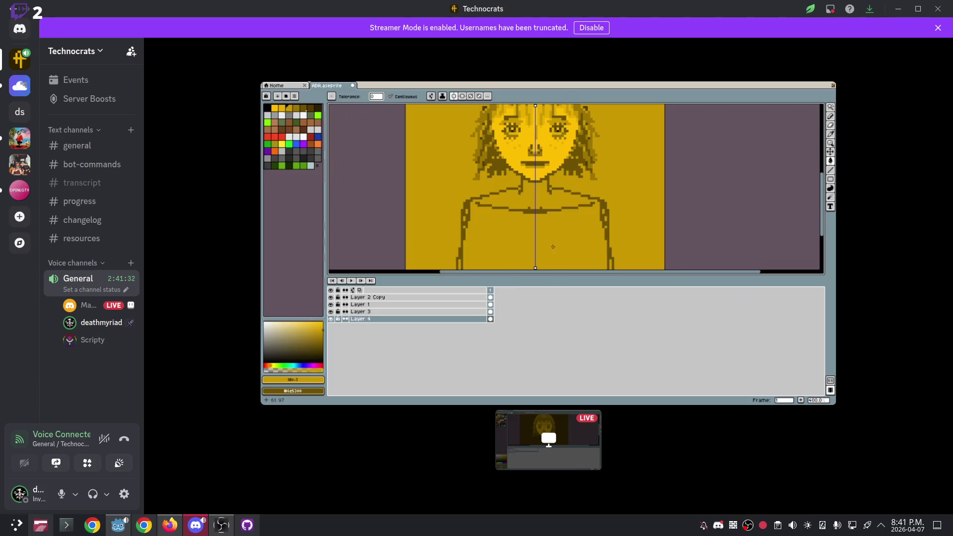
Watch the Aseprite stream briefly, then Alt+Tab back to the Godot editor.
mouse_move(776, 74)
key("alt+Tab")
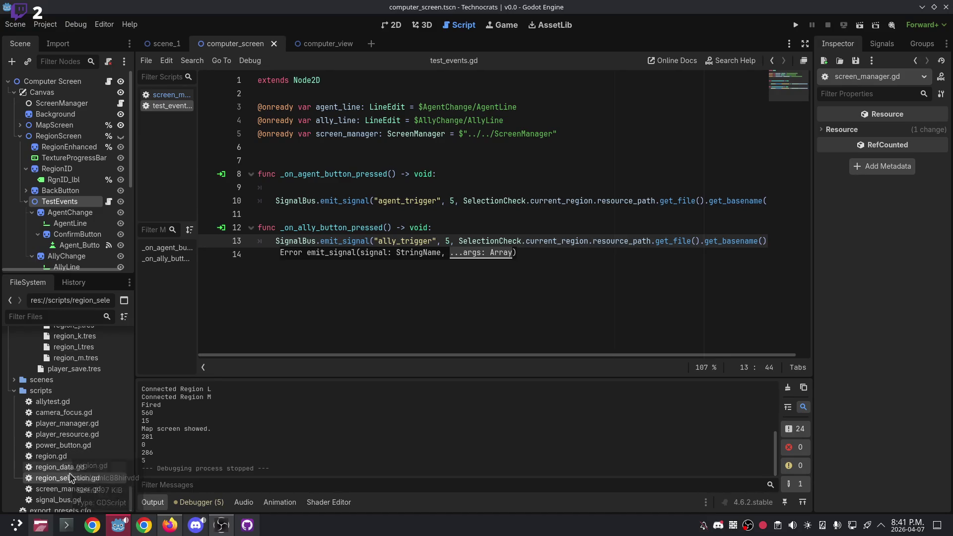
Open region.gd and scroll to the event handlers around line 80.
left_click(63, 490)
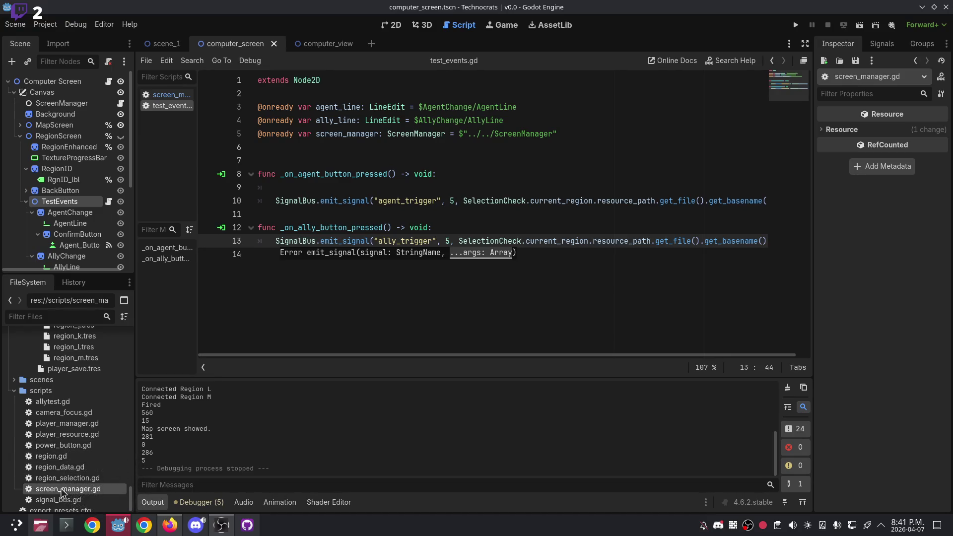
double_click(51, 456)
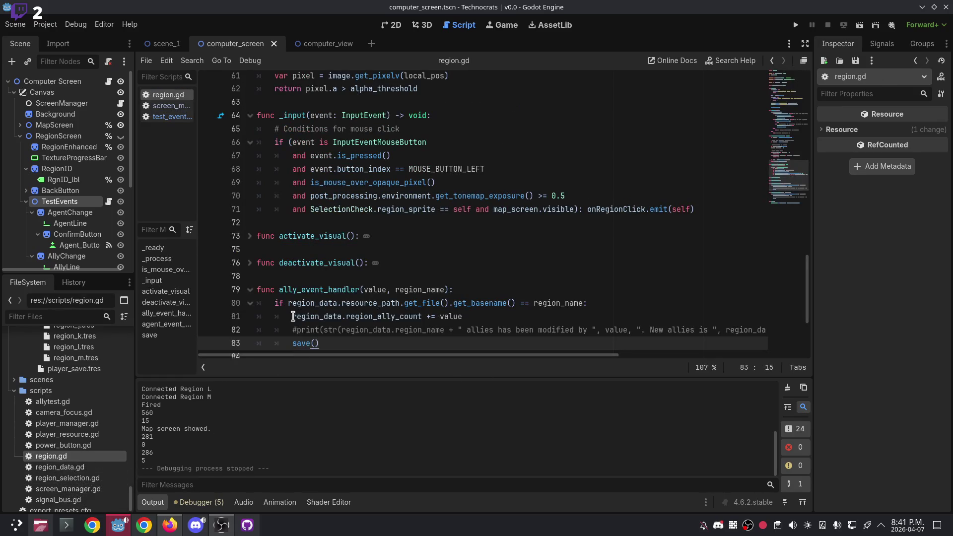
scroll(412, 257, "down", 3)
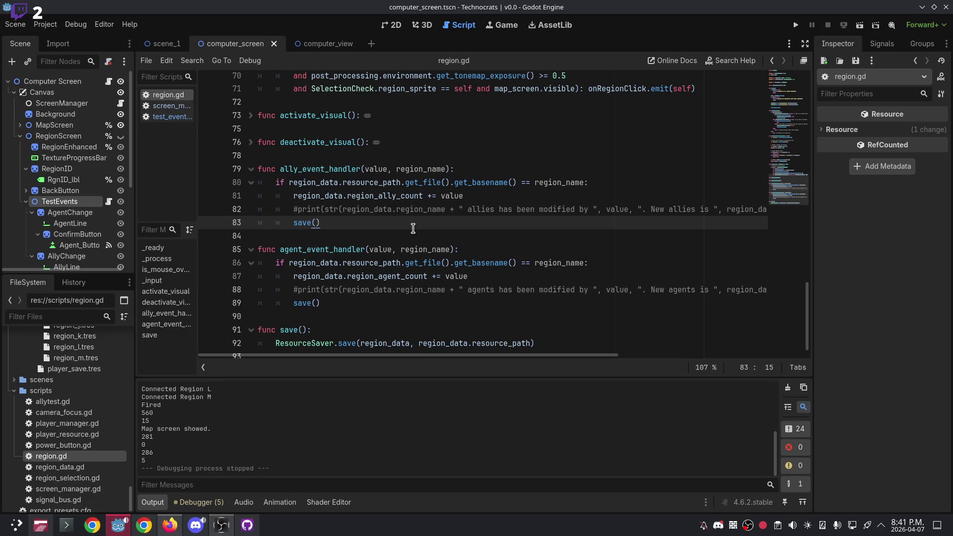
left_click(614, 181)
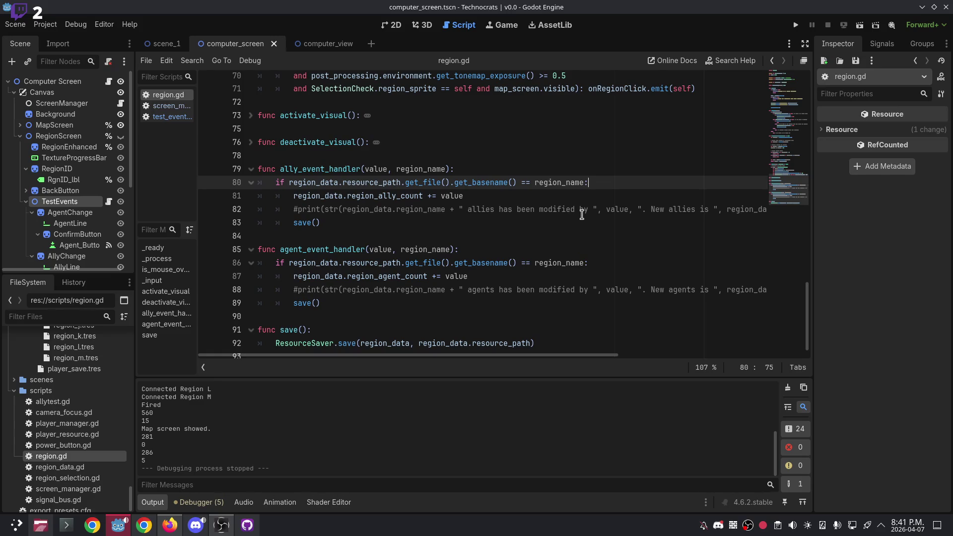
key("Return")
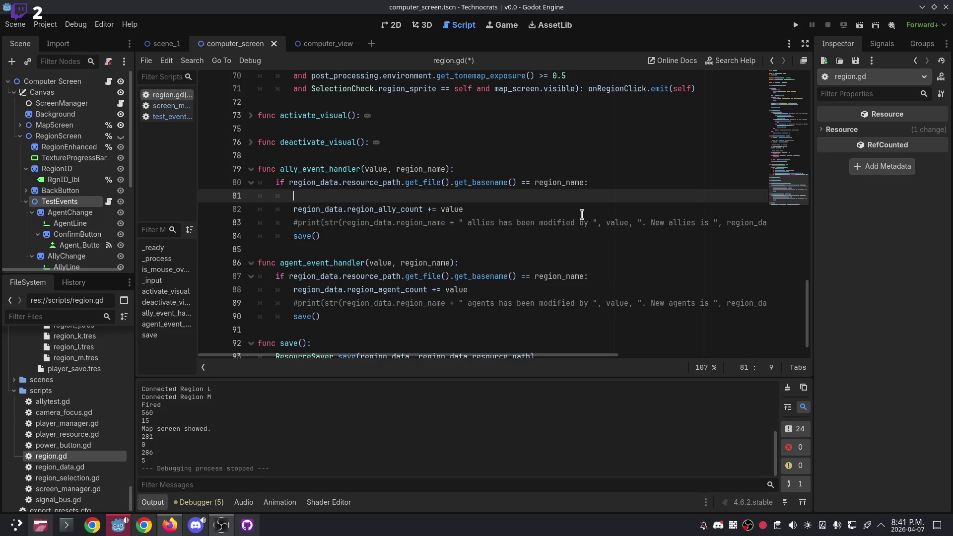
key("BackSpace")
key("BackSpace")
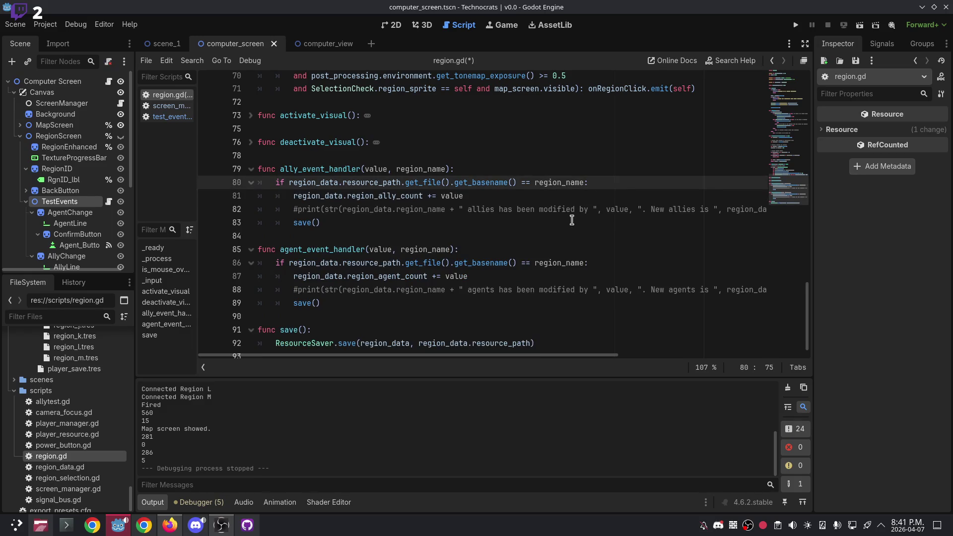
scroll(366, 328, "down", 1)
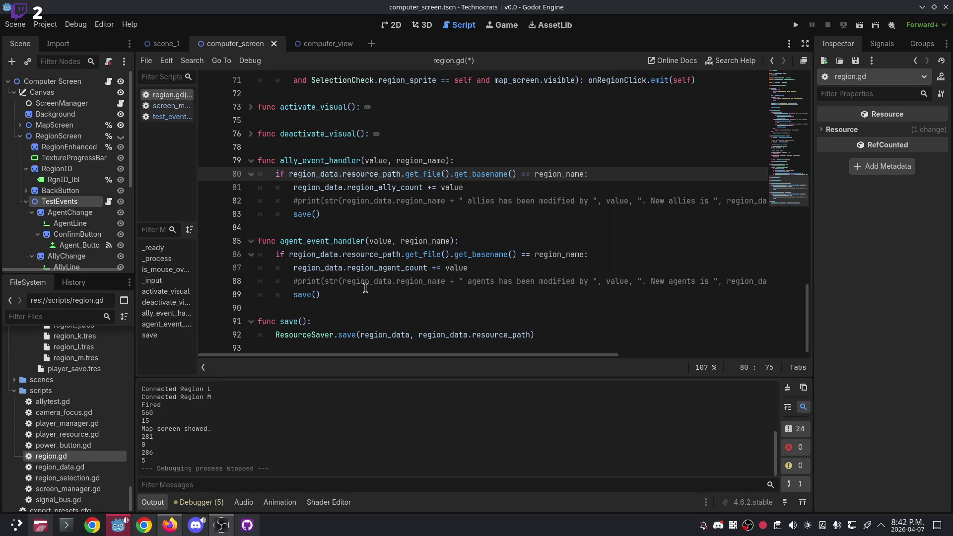
scroll(358, 281, "up", 3)
scroll(358, 282, "down", 3)
Uncomment the allies print on line 82 and the agents print on line 88.
left_click(296, 200)
key("BackSpace")
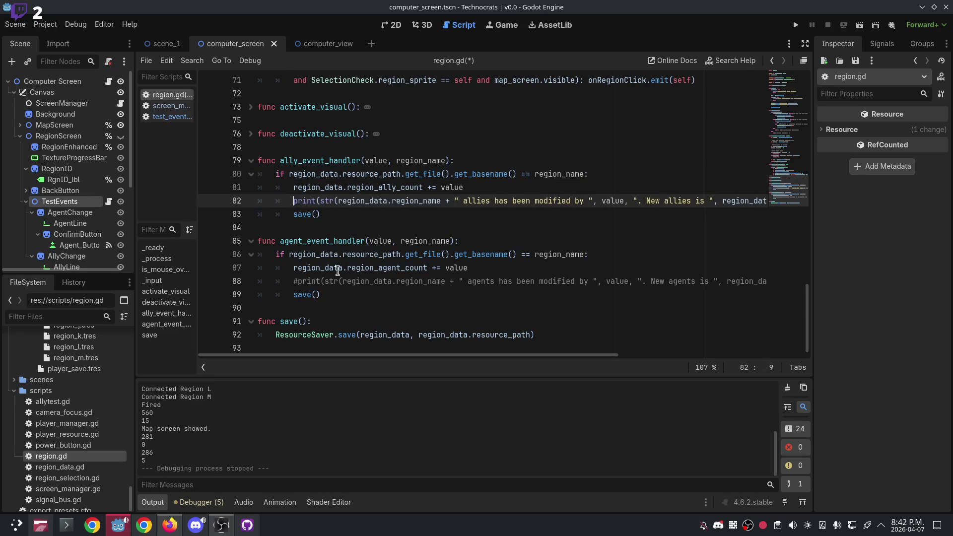
left_click(299, 281)
key("BackSpace")
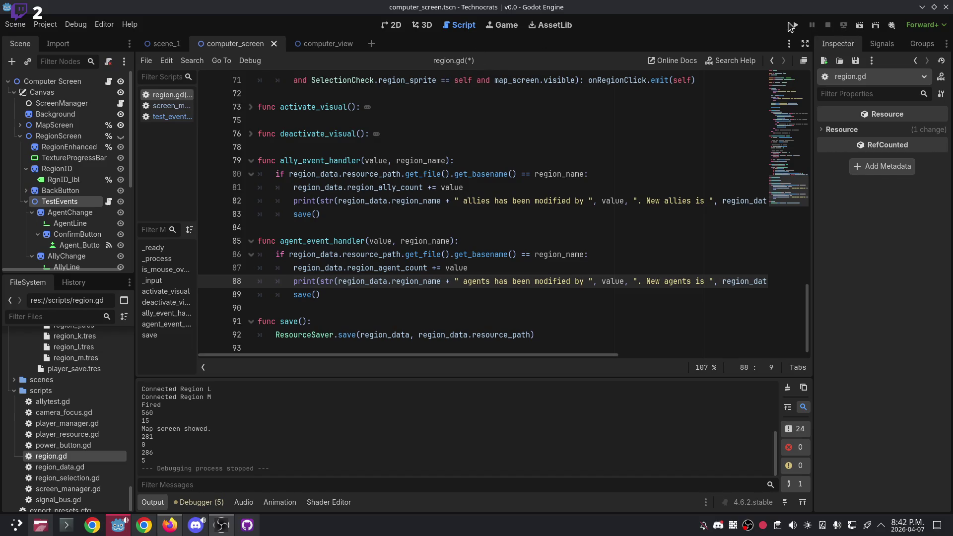
Run the project, shrink the game window, power on the monitor and open Region E.
left_click(795, 25)
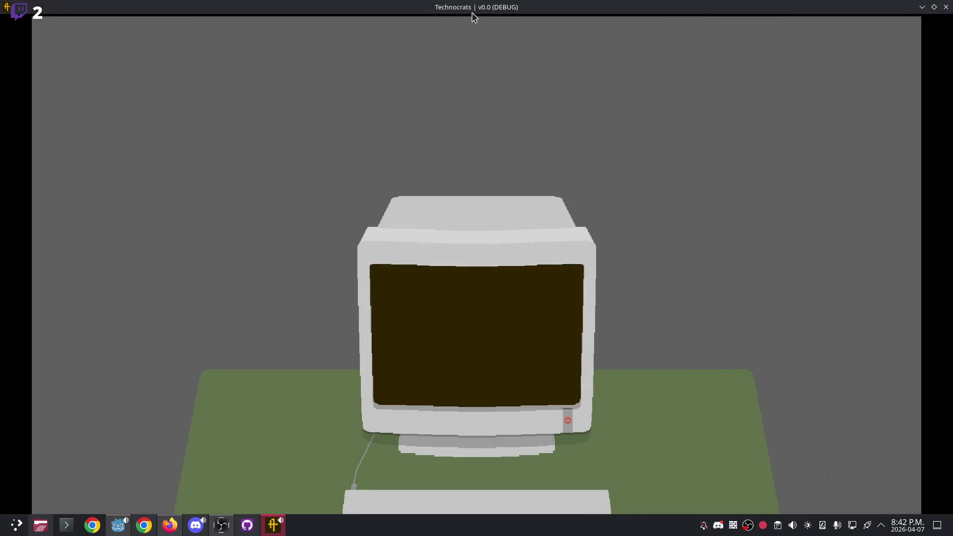
double_click(472, 7)
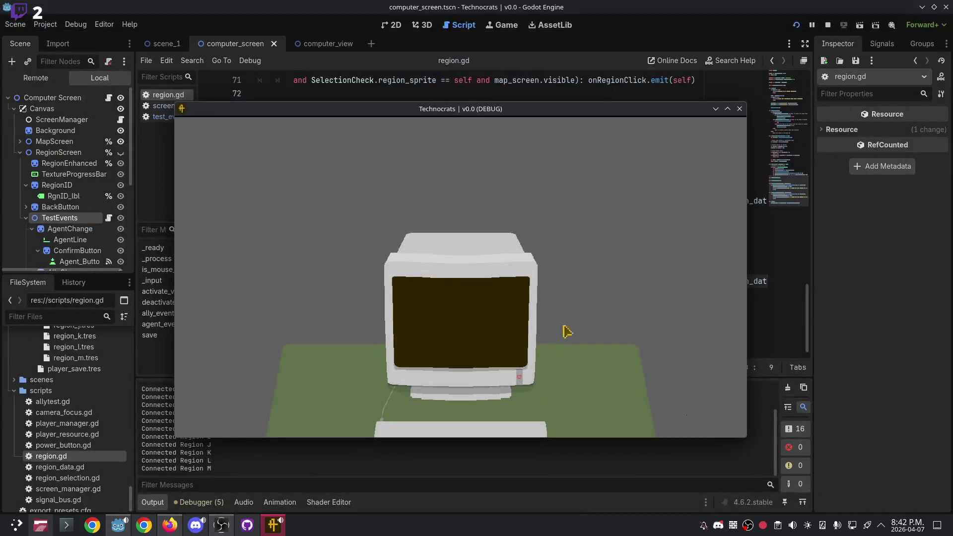
left_click(519, 378)
left_click(510, 264)
Enter 5 in Region E's Agents field and confirm so the change prints.
left_click(332, 335)
type("5")
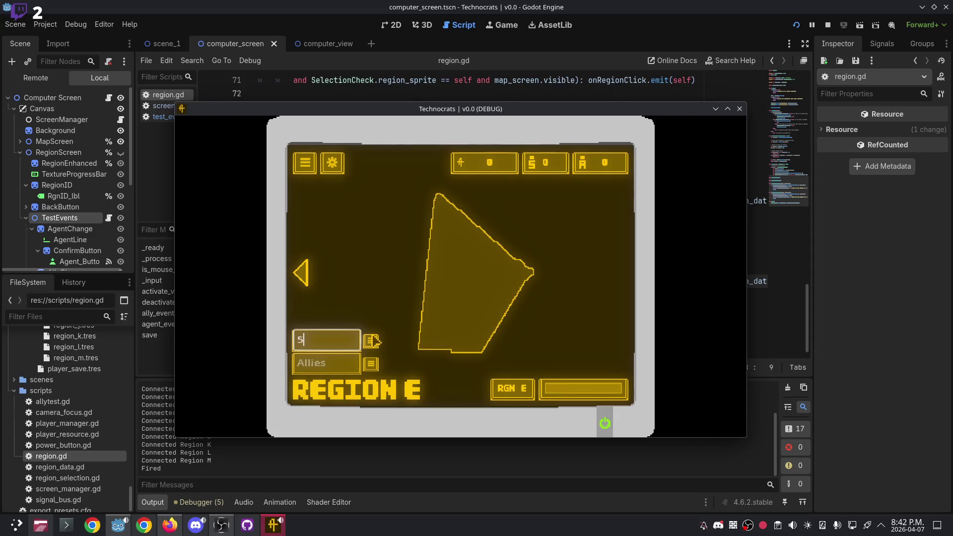
left_click(372, 342)
left_click(372, 343)
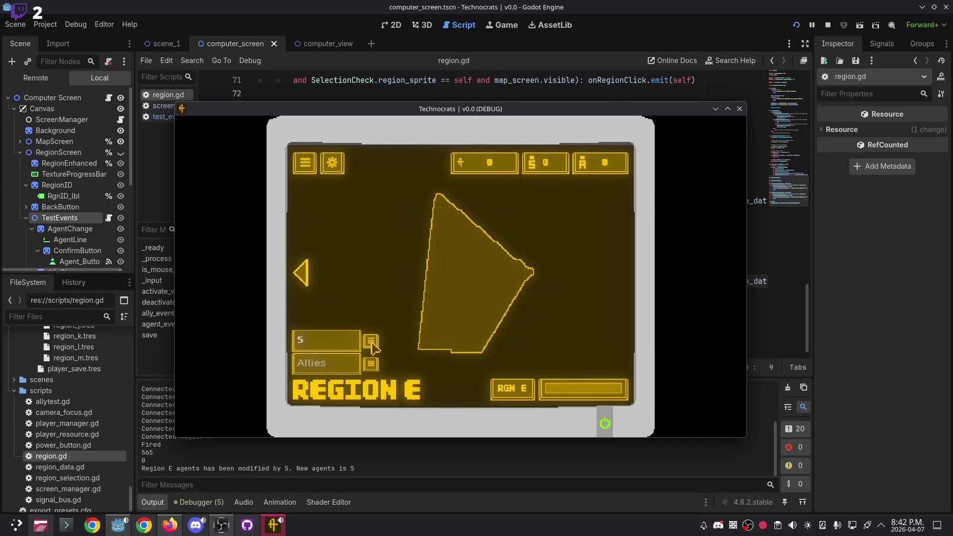
left_click(392, 474)
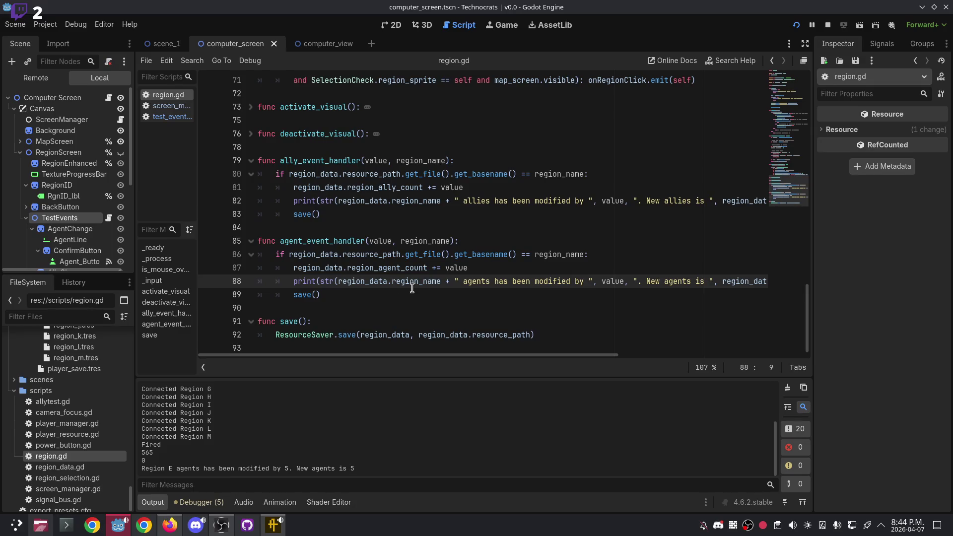
Open signal_bus.gd from the FileSystem dock for editing.
left_click(369, 294)
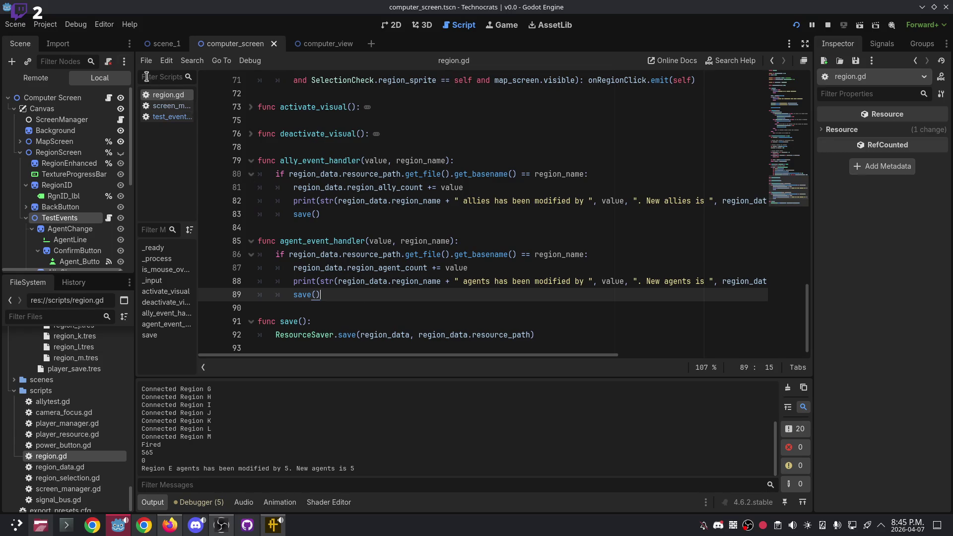
left_click(39, 25)
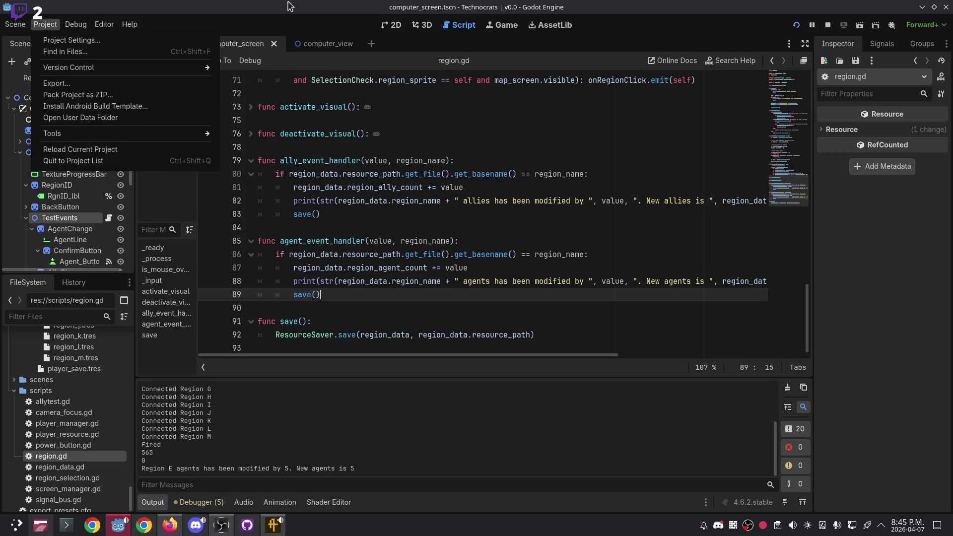
left_click(58, 500)
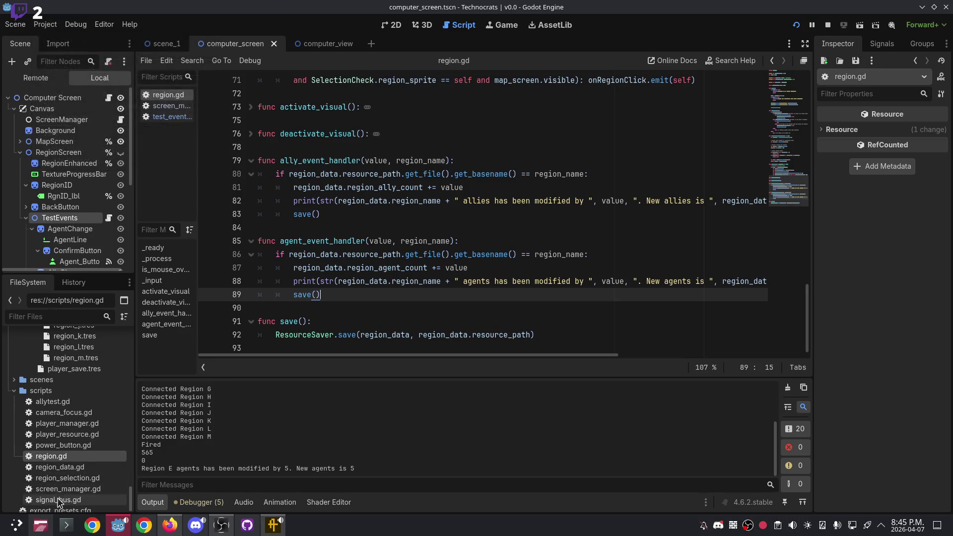
double_click(58, 499)
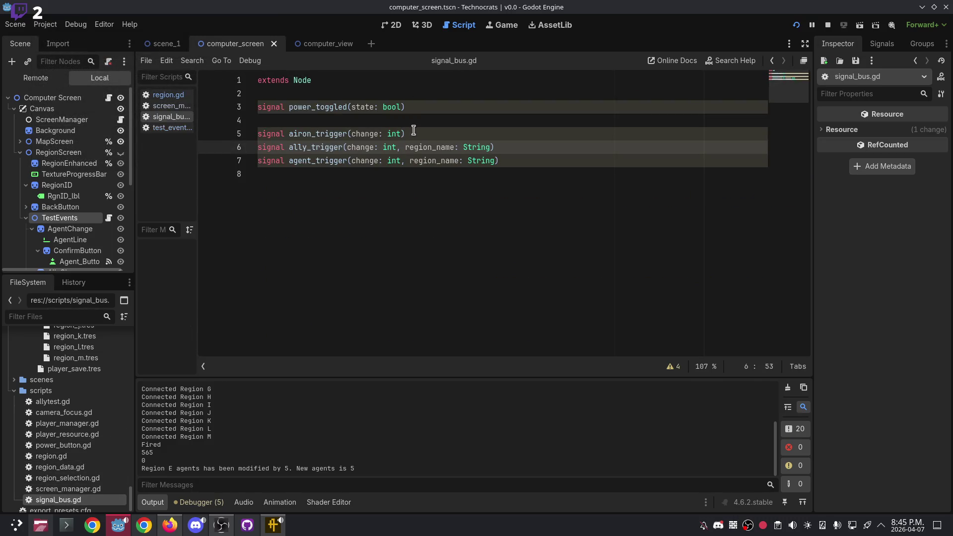
Draft a 'signal ally_' line after line 8, then delete the partial name.
left_click(530, 171)
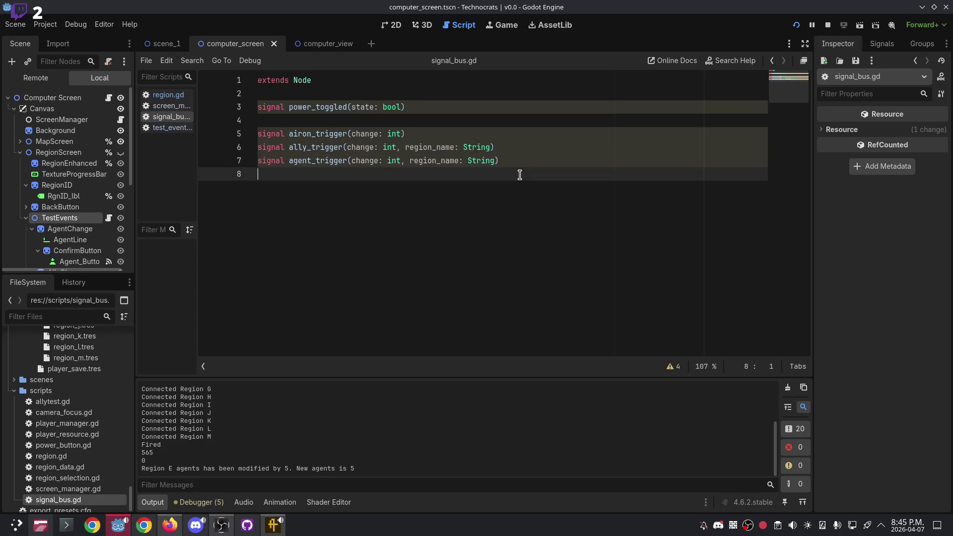
key("Return")
type("signal")
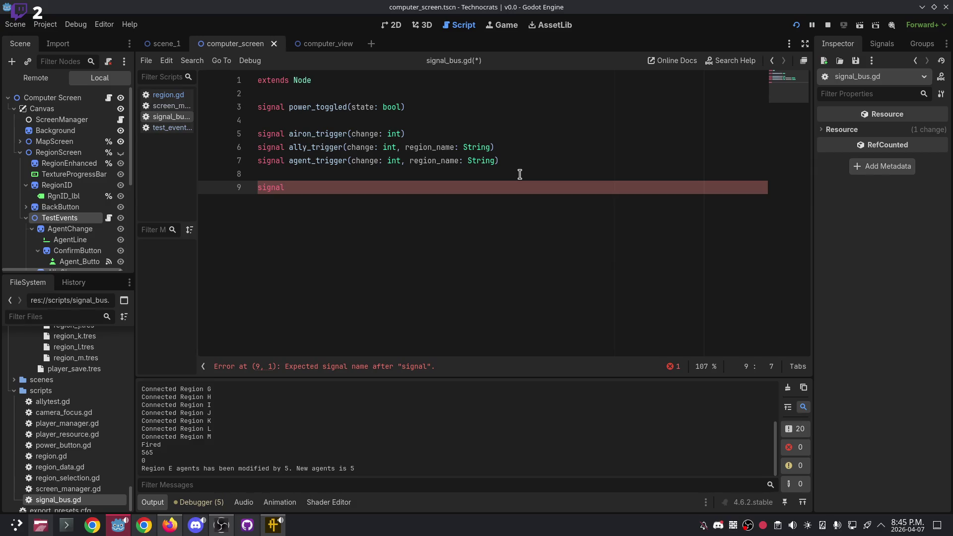
type("ally_")
key("BackSpace")
key("BackSpace")
key("BackSpace")
key("BackSpace")
key("BackSpace")
key("BackSpace")
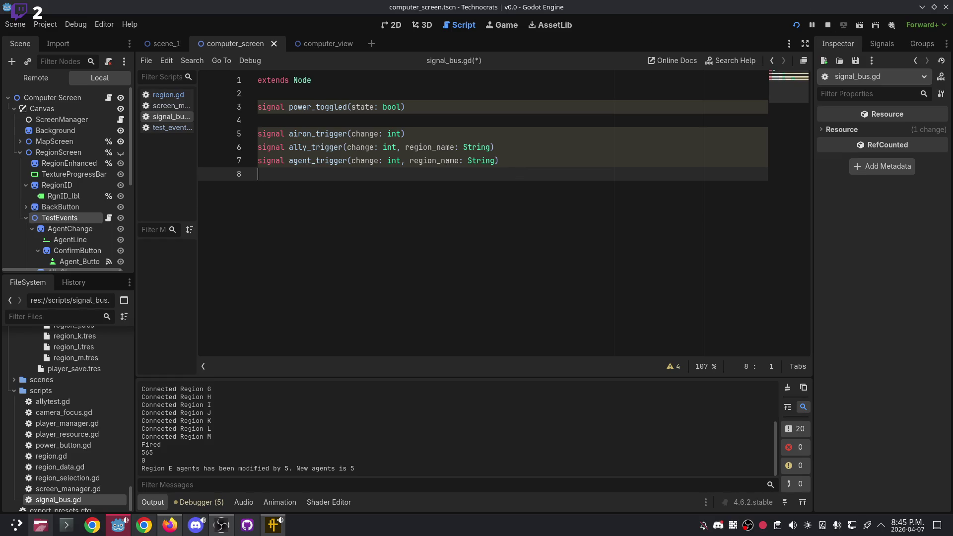
left_click(196, 525)
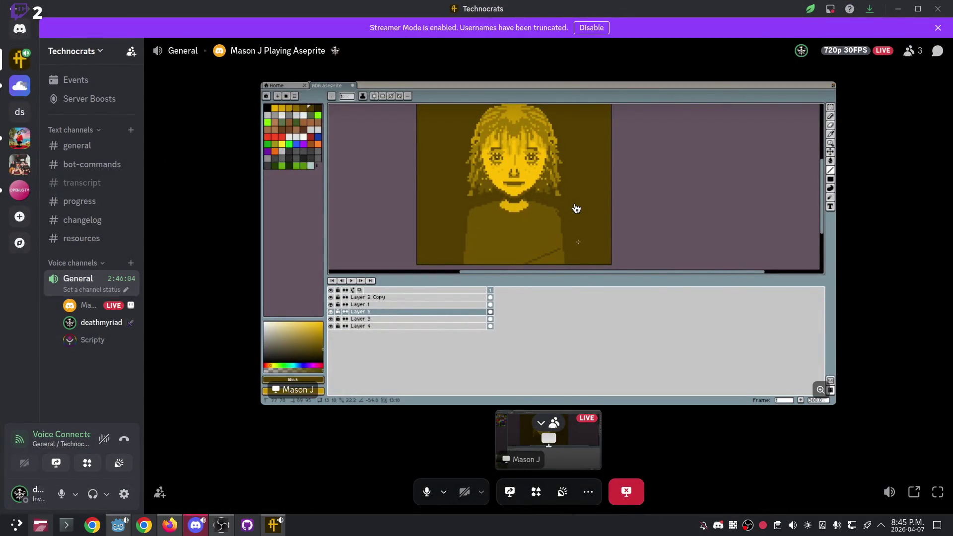
Glance at the Discord stream, open Technocrats #general in Firefox, then go to Twitch Stream Manager.
mouse_move(547, 422)
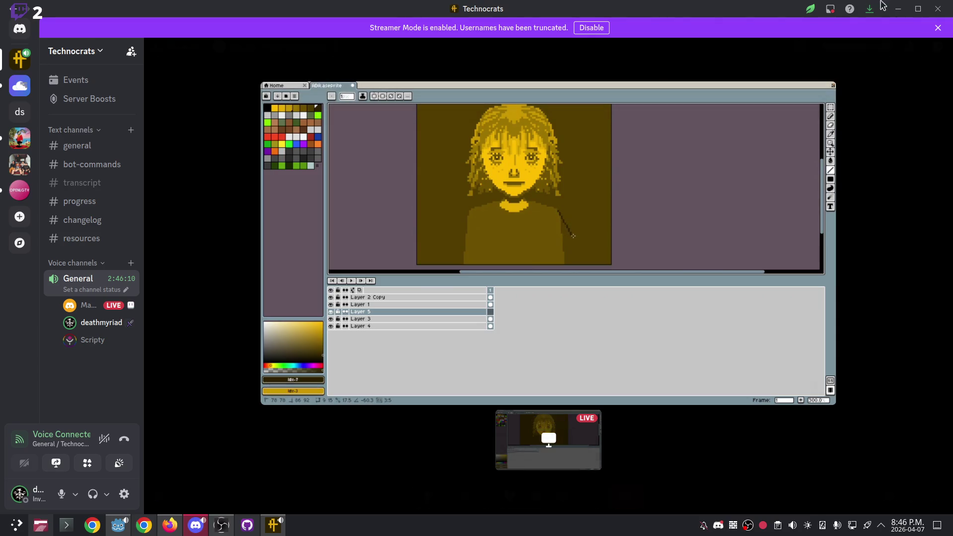
key("alt+Tab")
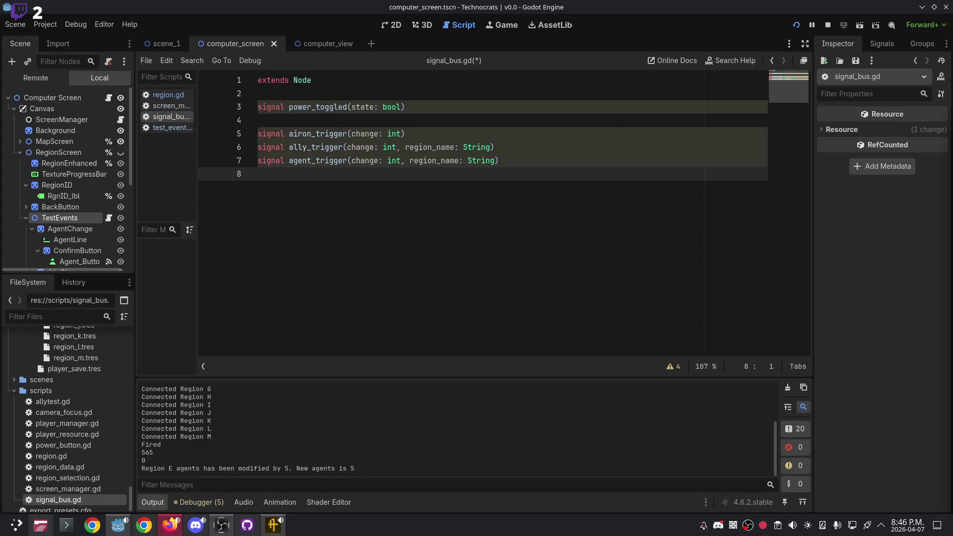
left_click(169, 525)
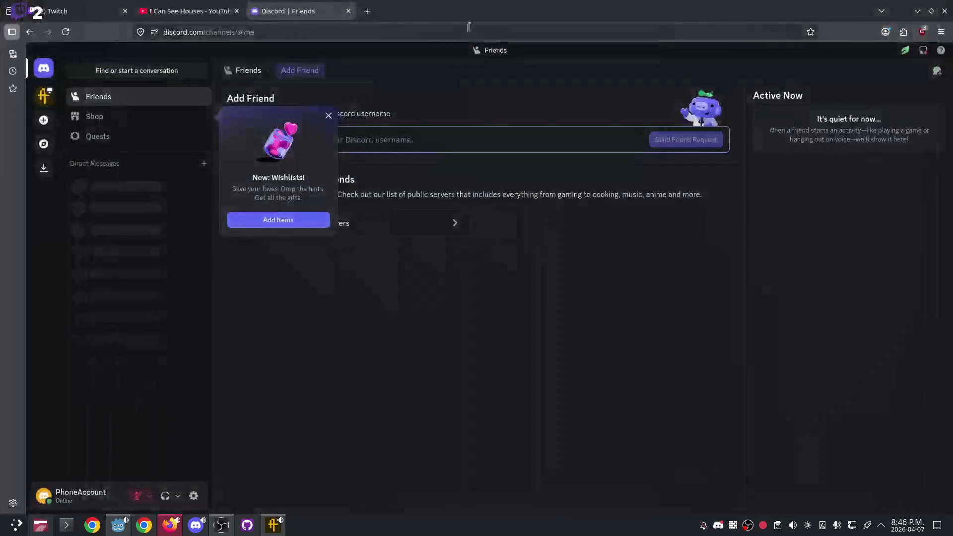
left_click(39, 96)
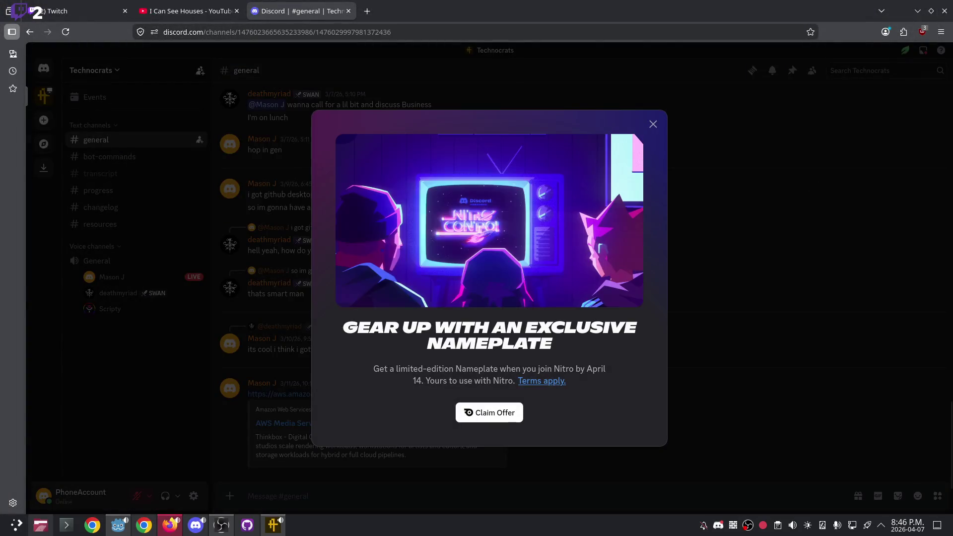
left_click(100, 9)
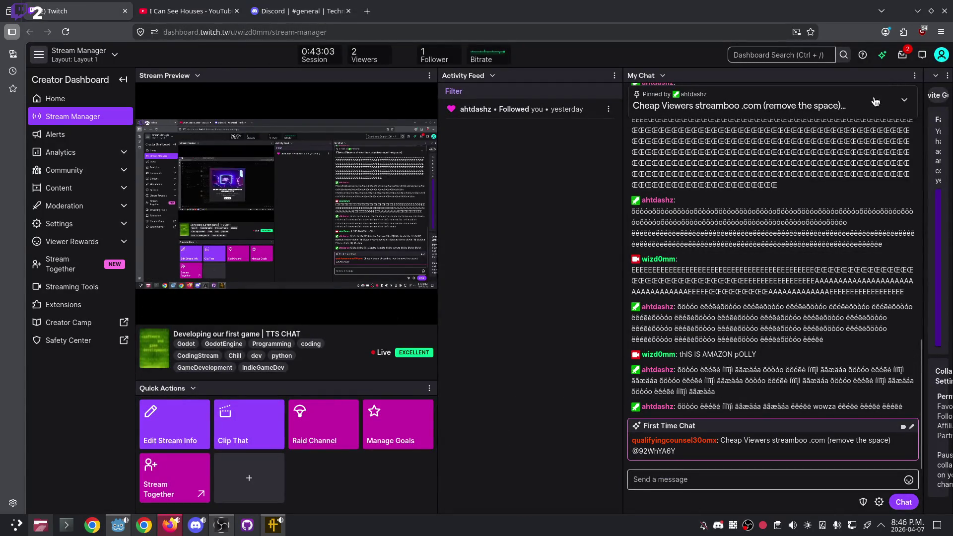
Inspect the first-time chatter's user card and start a report against them.
left_click(856, 115)
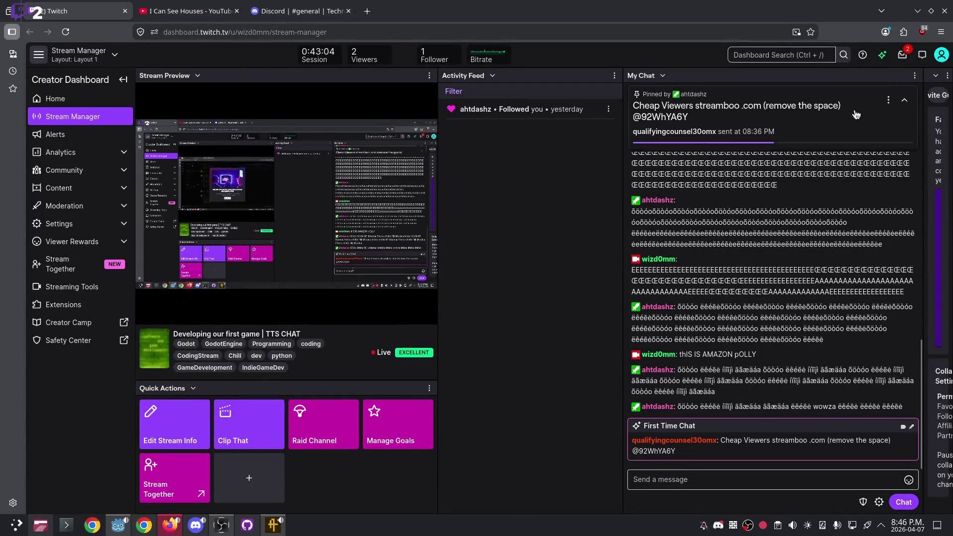
left_click(685, 446)
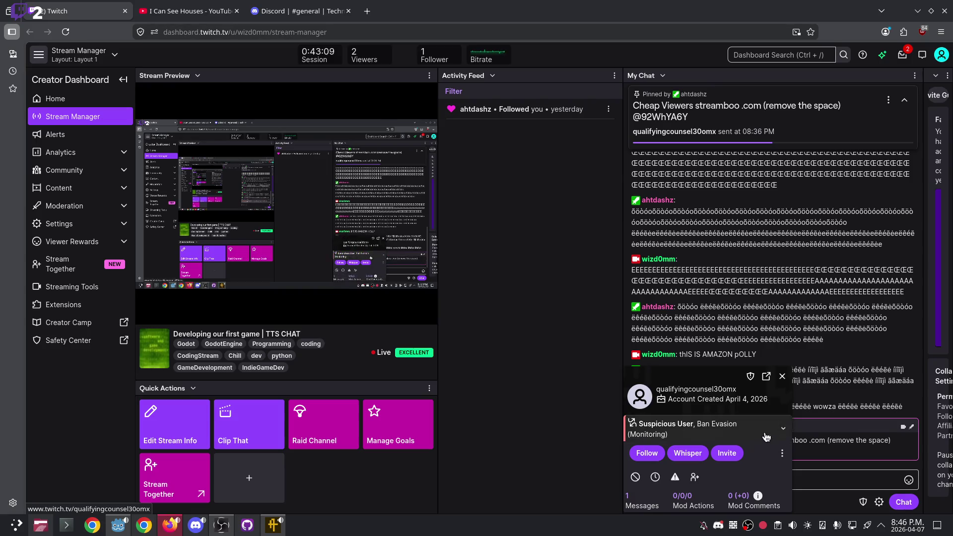
left_click(760, 439)
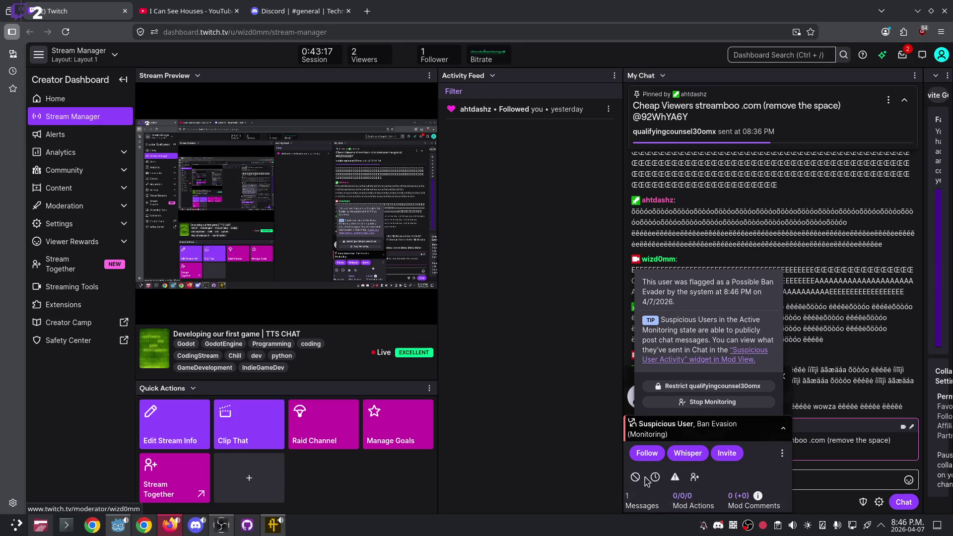
left_click(675, 478)
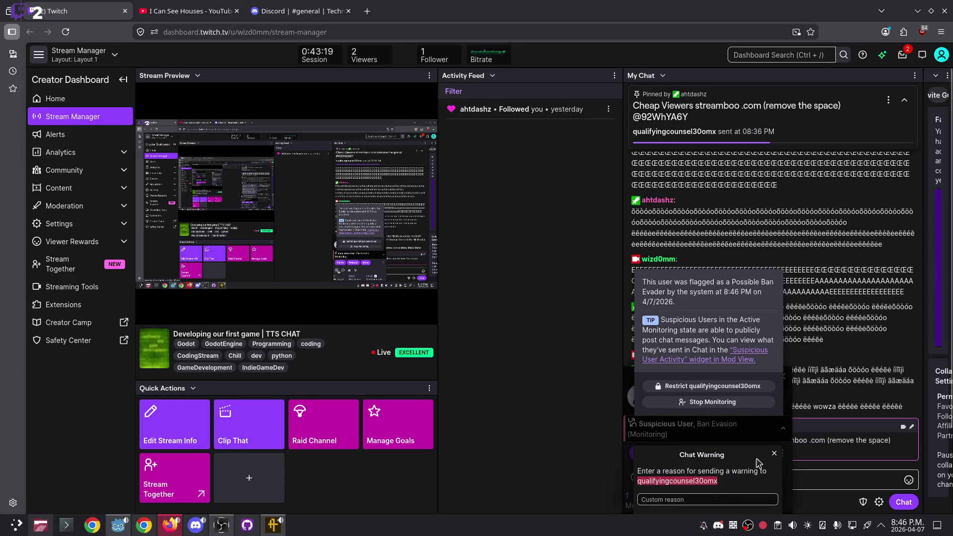
left_click(773, 453)
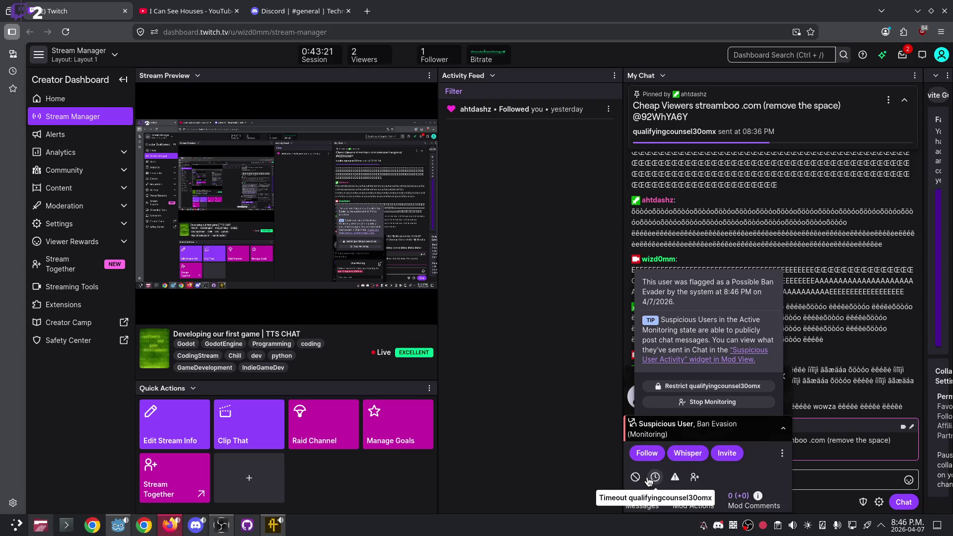
left_click(782, 453)
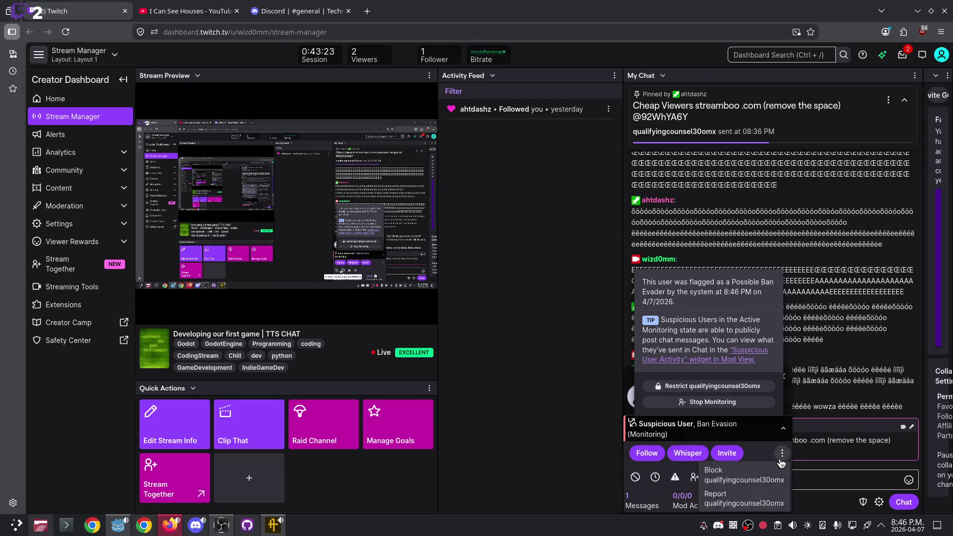
left_click(737, 496)
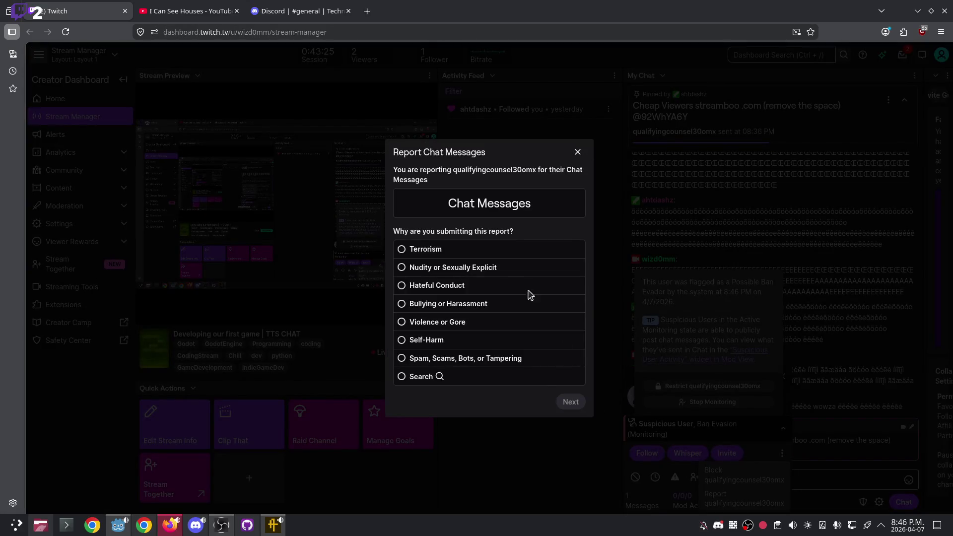
Choose Spam, Scams, Bots, or Tampering, then Viewership Tampering as the report reason.
left_click(452, 360)
left_click(571, 412)
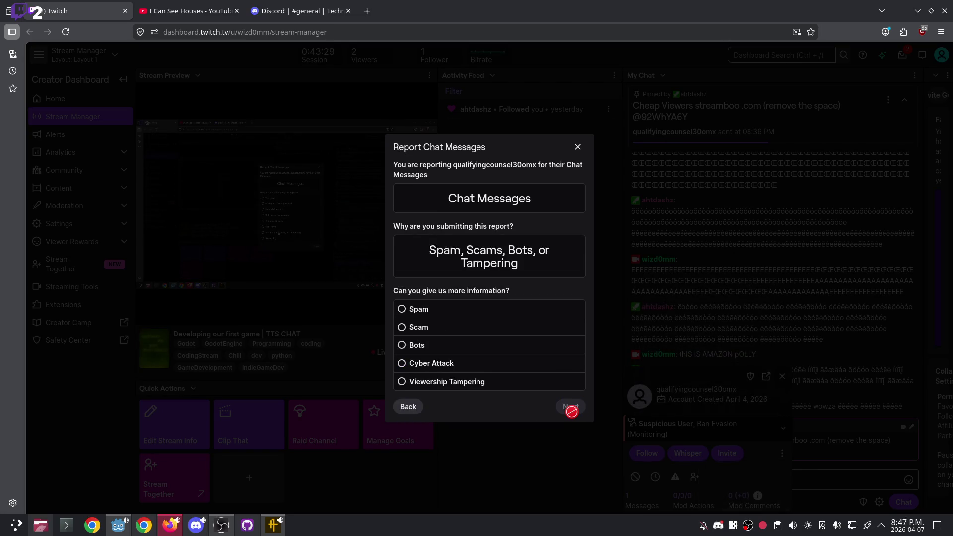
left_click(454, 384)
left_click(571, 415)
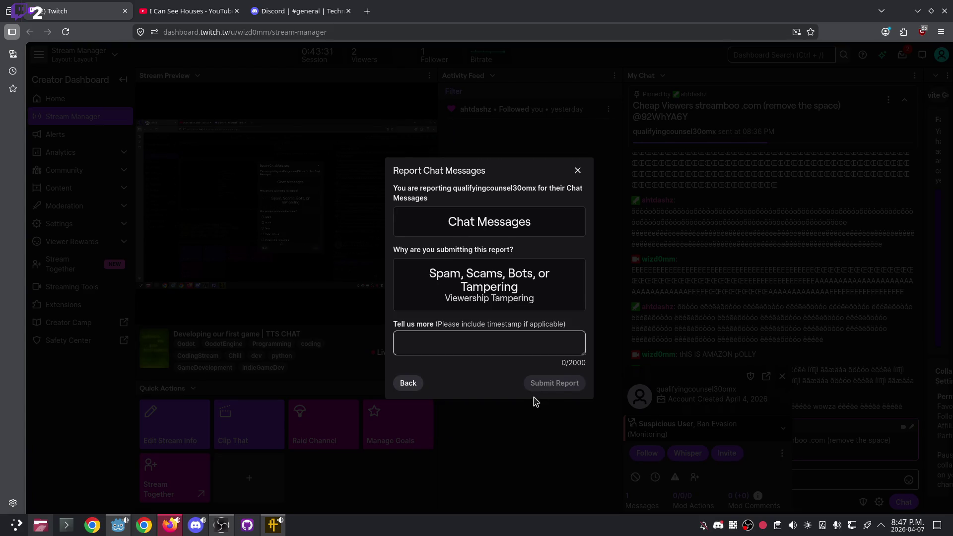
Add the note 'tried to provide viewbott', submit the report and close the confirmation.
left_click(512, 344)
left_click(488, 285)
left_click(494, 345)
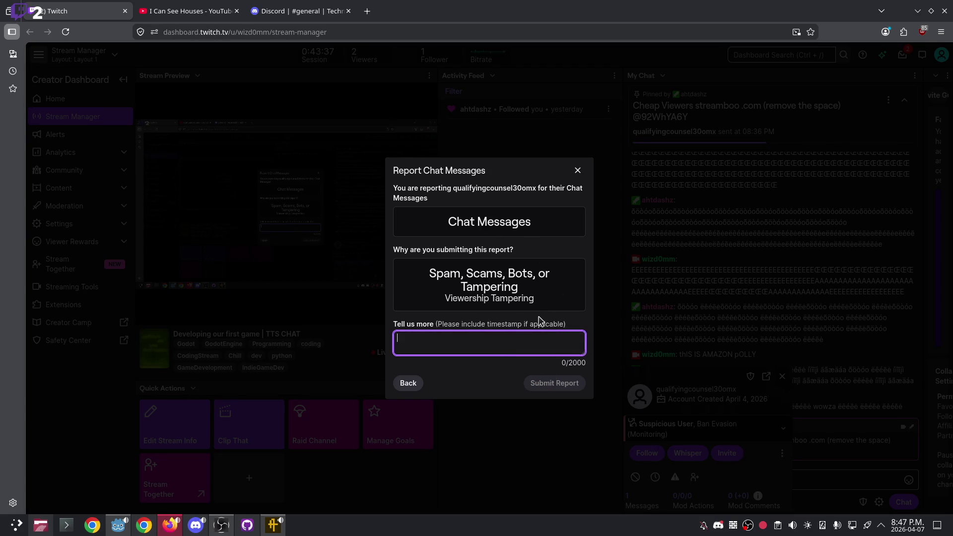
type("pred")
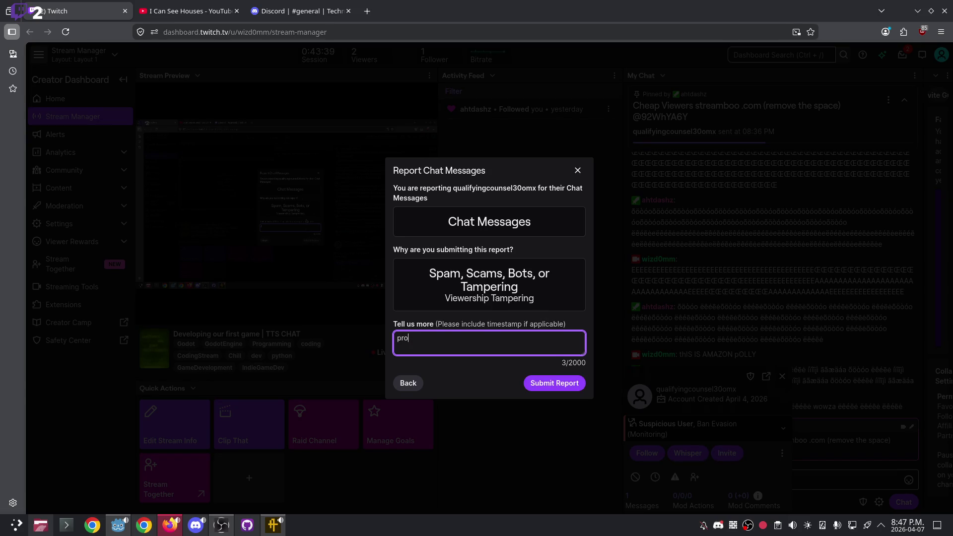
key("ctrl+s")
key("Escape")
type("tried to ")
type("provide viewbott")
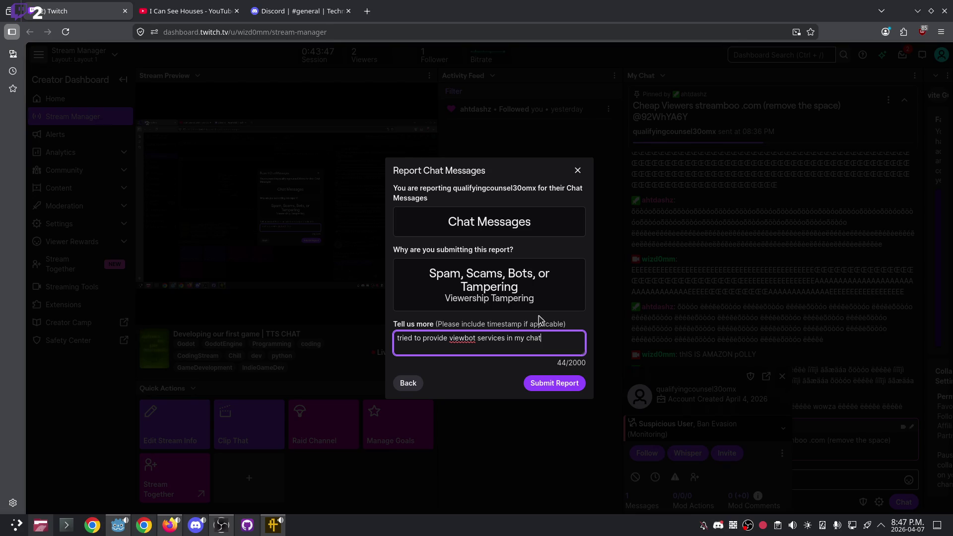
left_click(564, 386)
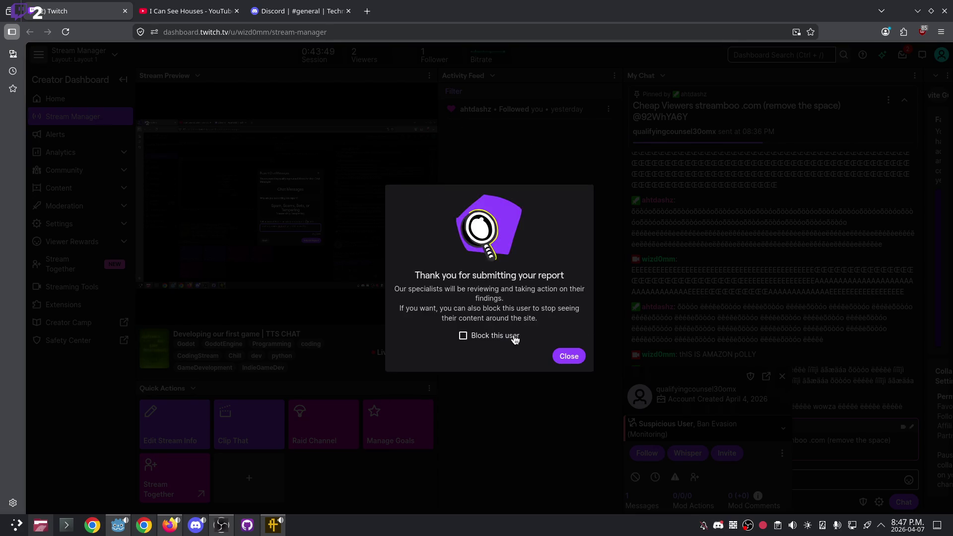
left_click(564, 357)
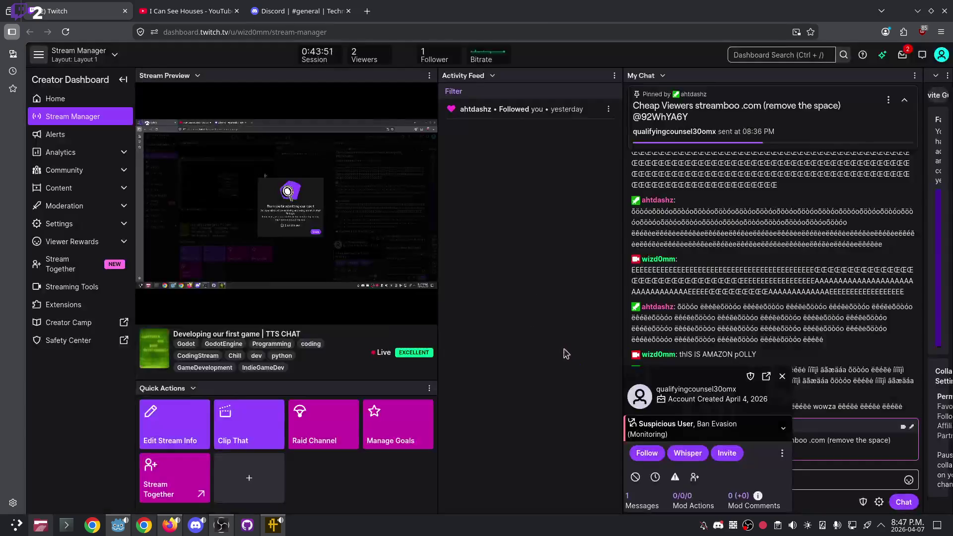
left_click(780, 376)
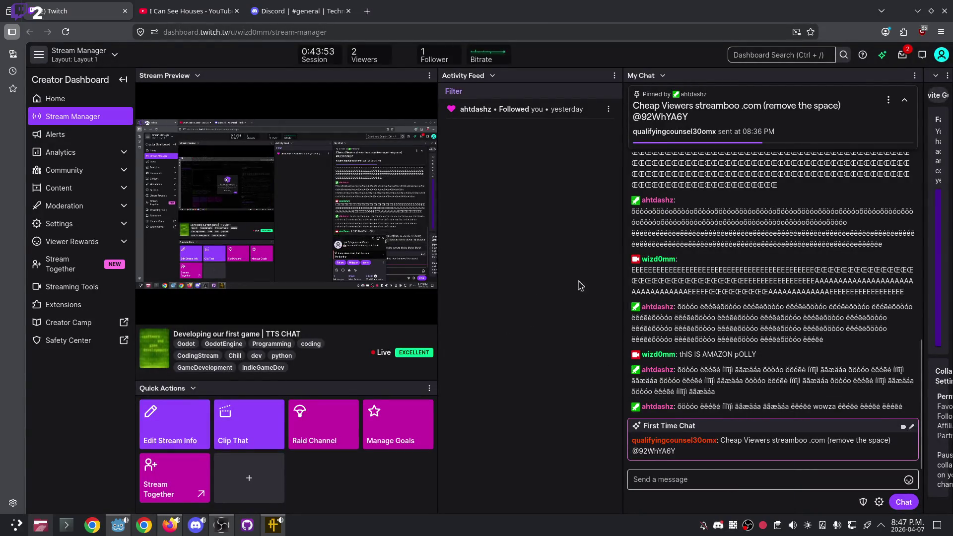
Briefly visit Discord, dismiss the nameplate promotion popup, and return to the Twitch dashboard.
mouse_move(493, 62)
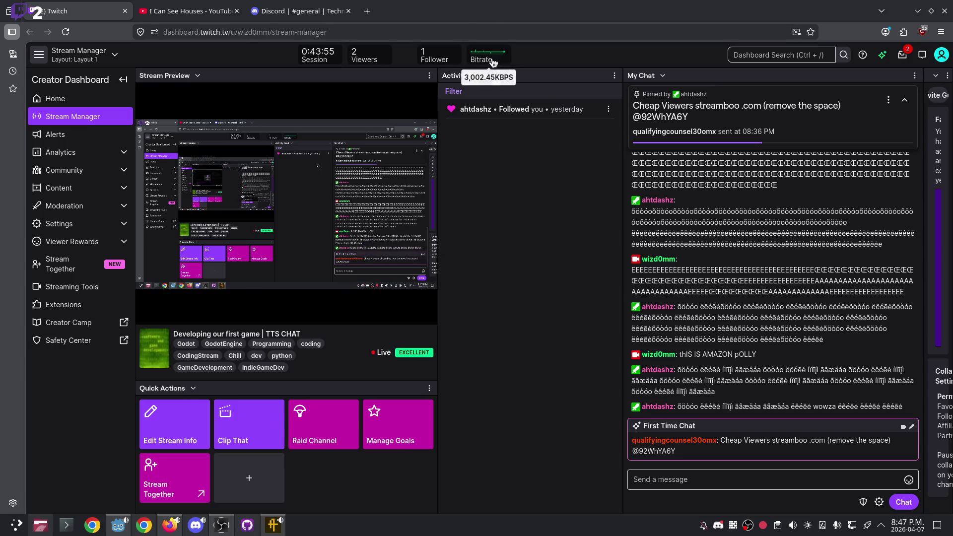
mouse_move(422, 357)
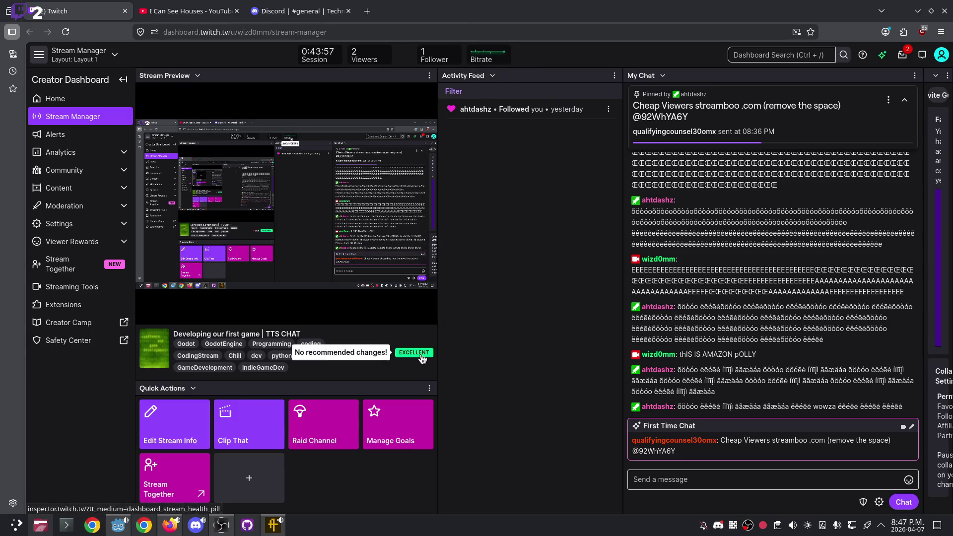
left_click(298, 10)
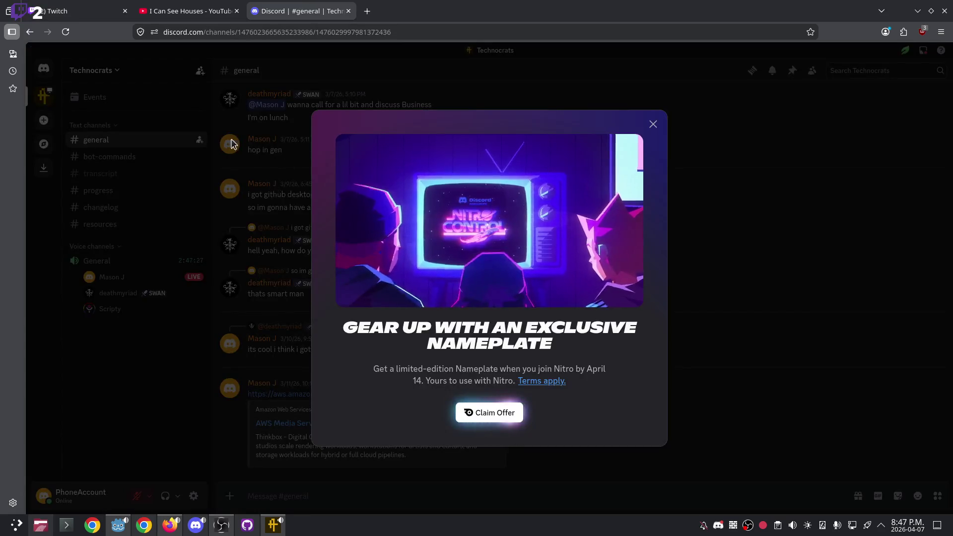
left_click(246, 154)
left_click(67, 5)
View the Twitch stream preview full screen, exit it, then switch to Discord #general.
left_click(426, 321)
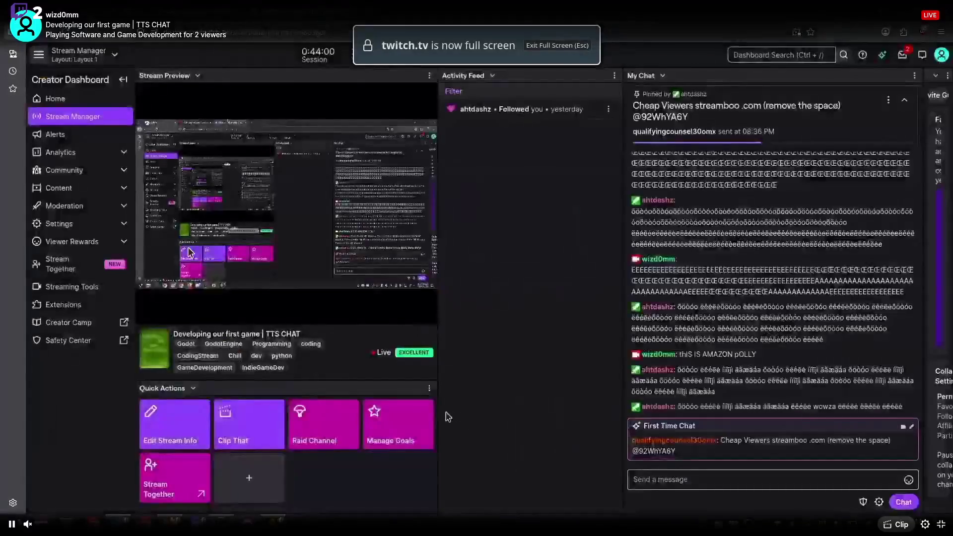
key("Escape")
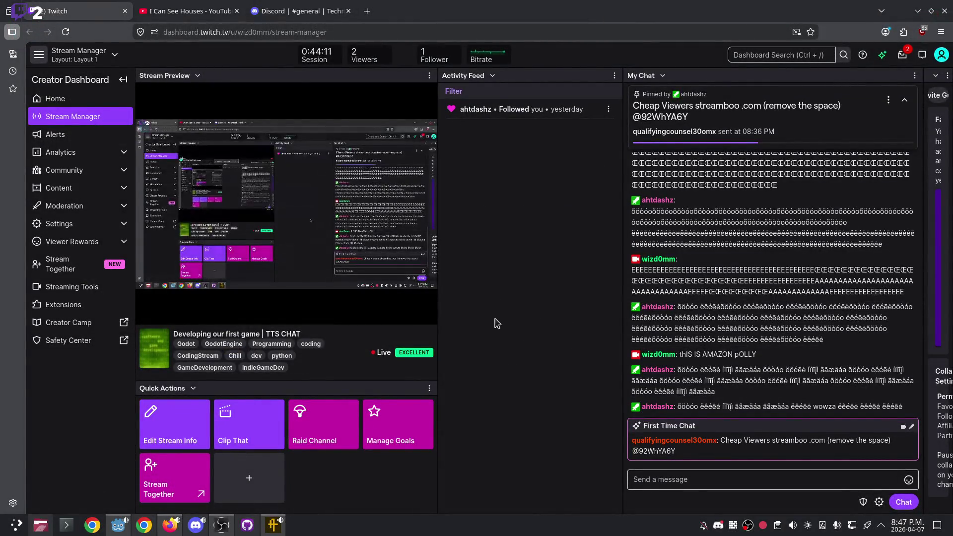
mouse_move(414, 289)
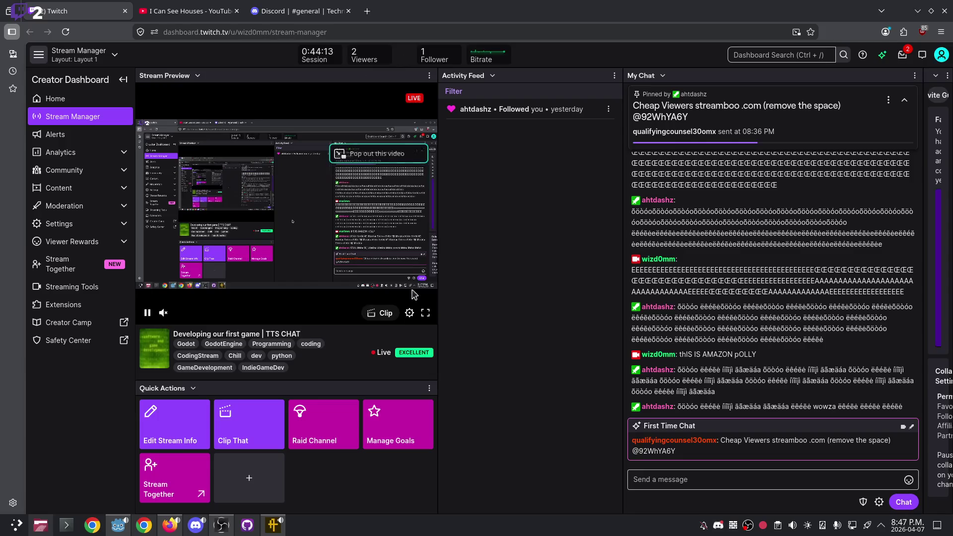
left_click(303, 11)
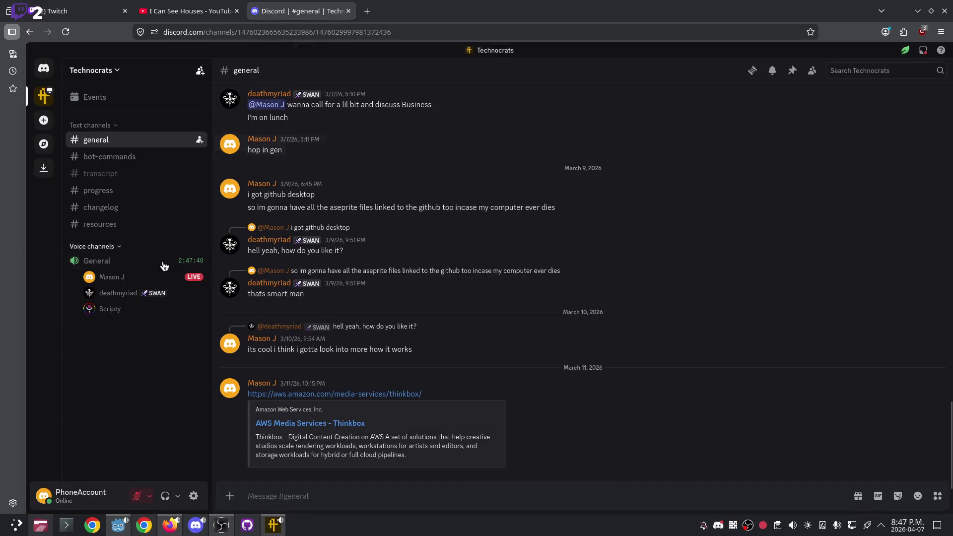
Join the General voice channel and watch the live Aseprite stream in full screen.
left_click(125, 262)
mouse_move(166, 173)
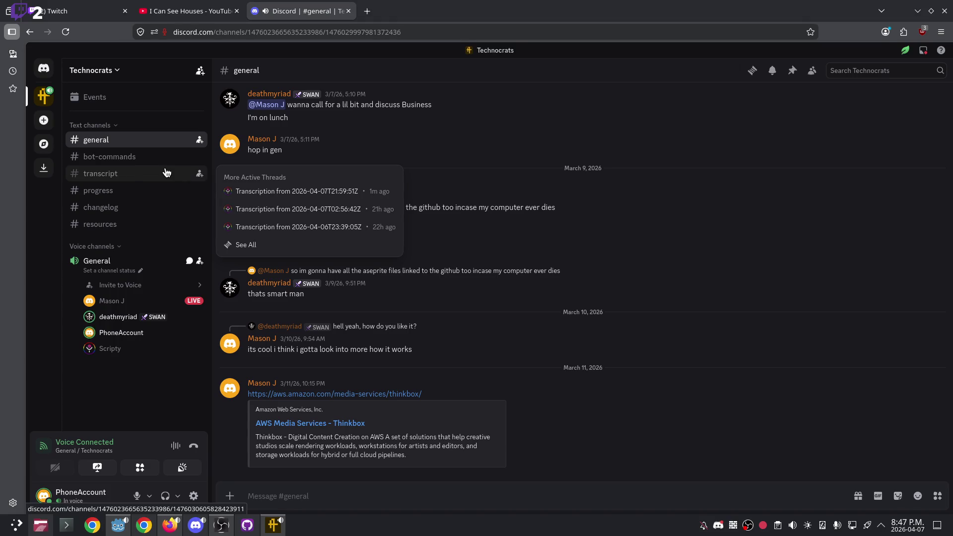
left_click(119, 305)
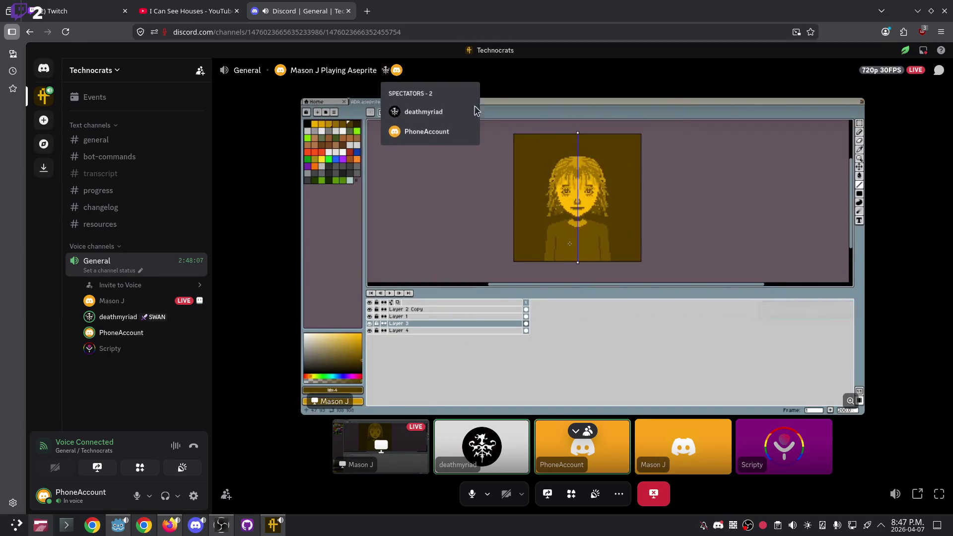
left_click(939, 494)
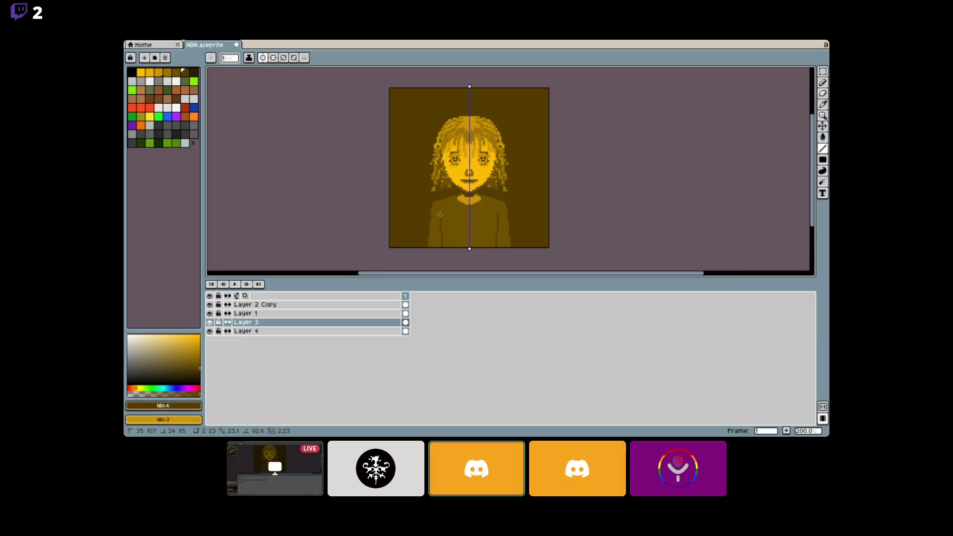
Mute the microphone in the Discord call controls.
mouse_move(695, 529)
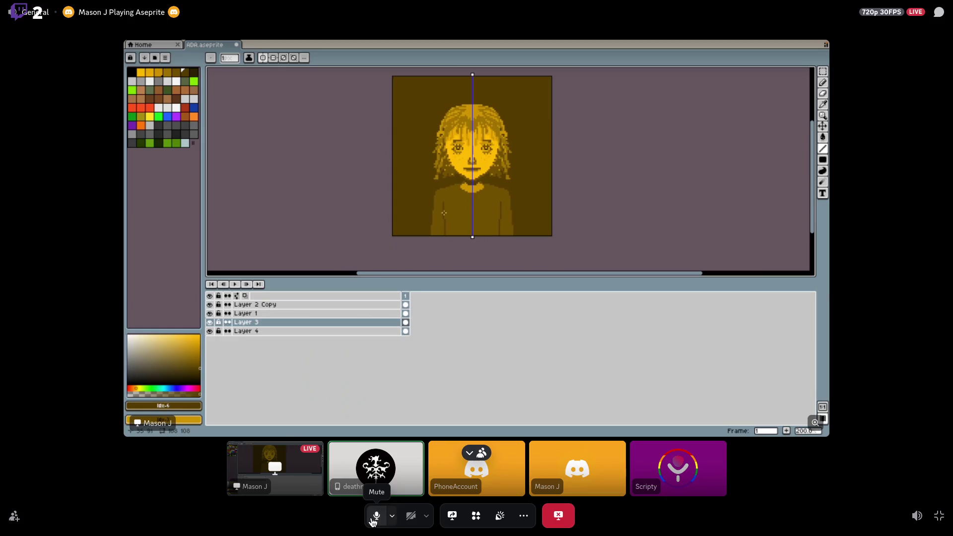
left_click(373, 519)
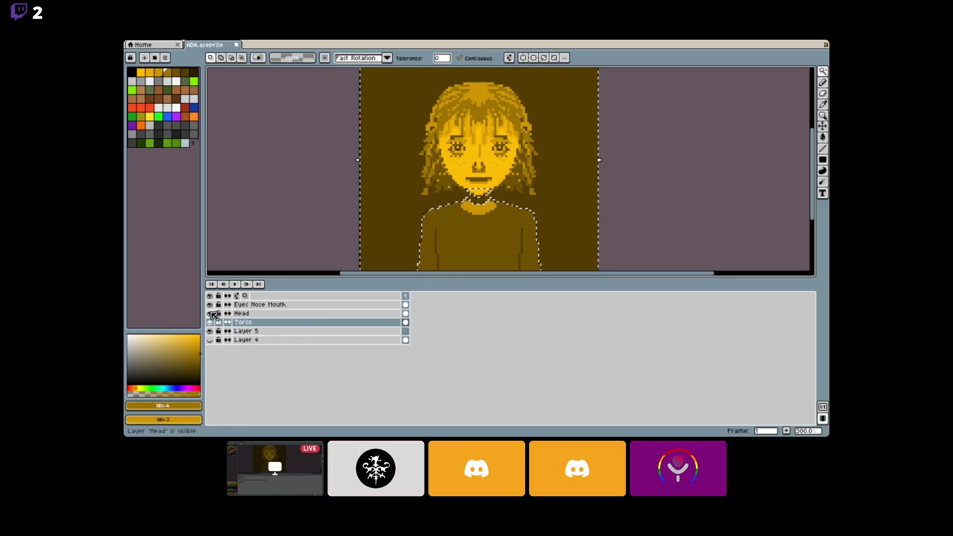
Hide the Eyes Nose Mouth layer and delete the selected brown background on Torso.
left_click(210, 305)
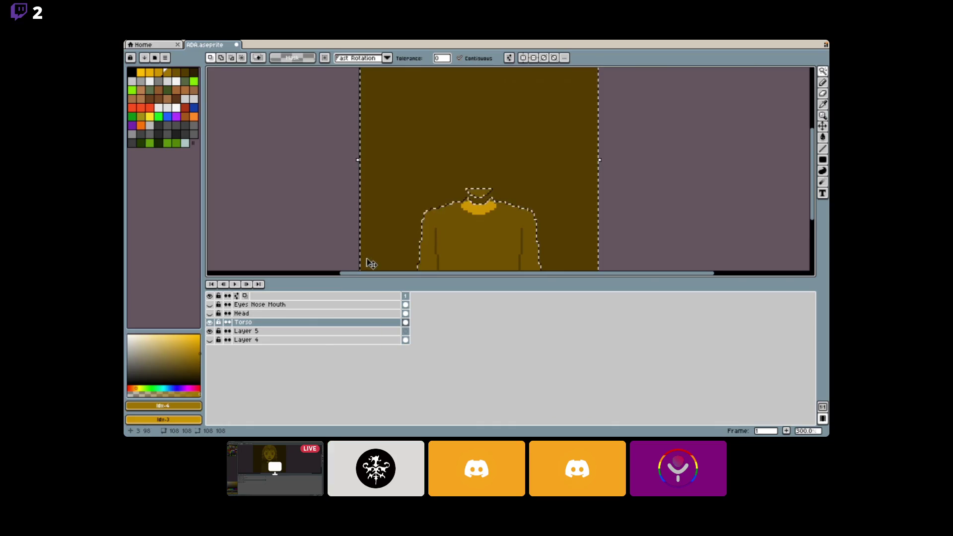
key("Delete")
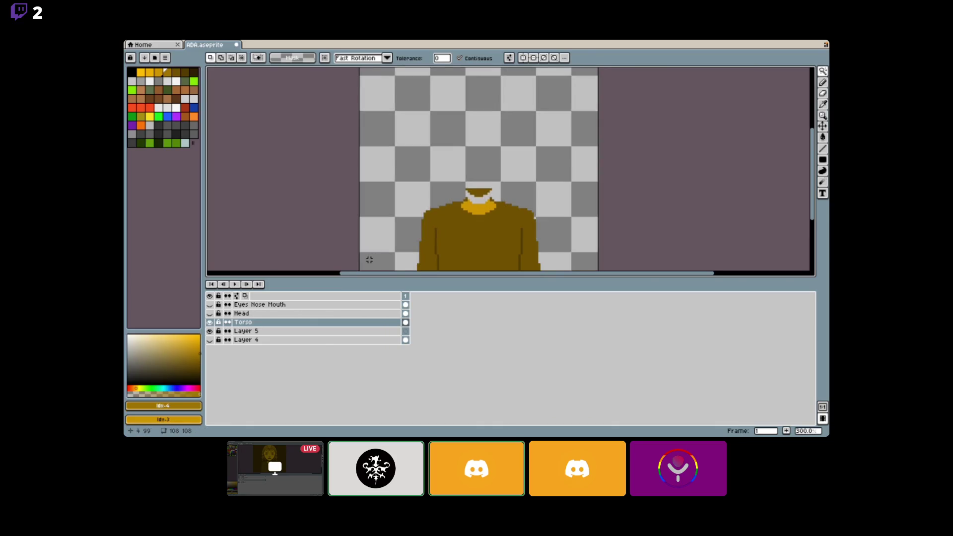
left_click_drag(483, 224, 482, 217)
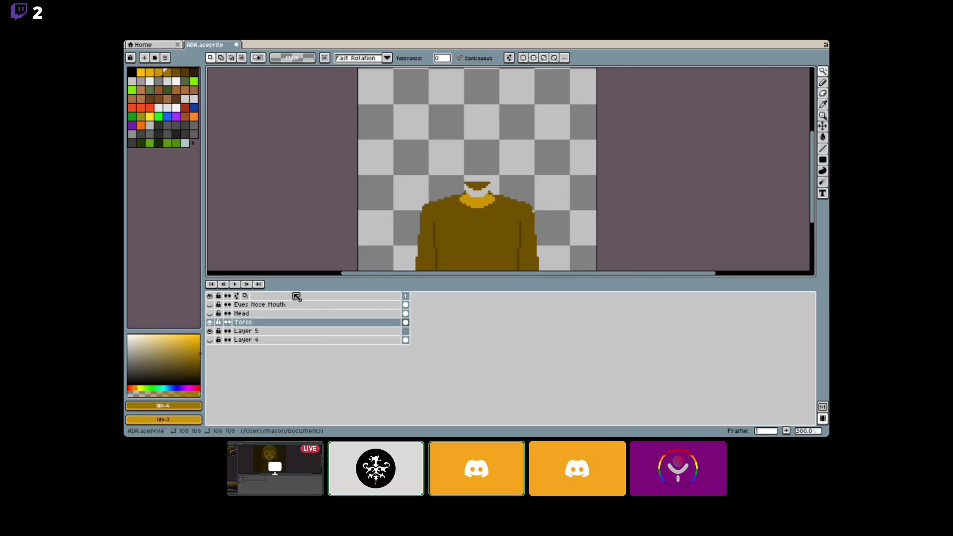
Toggle Layer 4's backdrop to compare, then make the Head layer visible again.
left_click(209, 340)
left_click(210, 340)
left_click(209, 340)
left_click(210, 340)
left_click(209, 340)
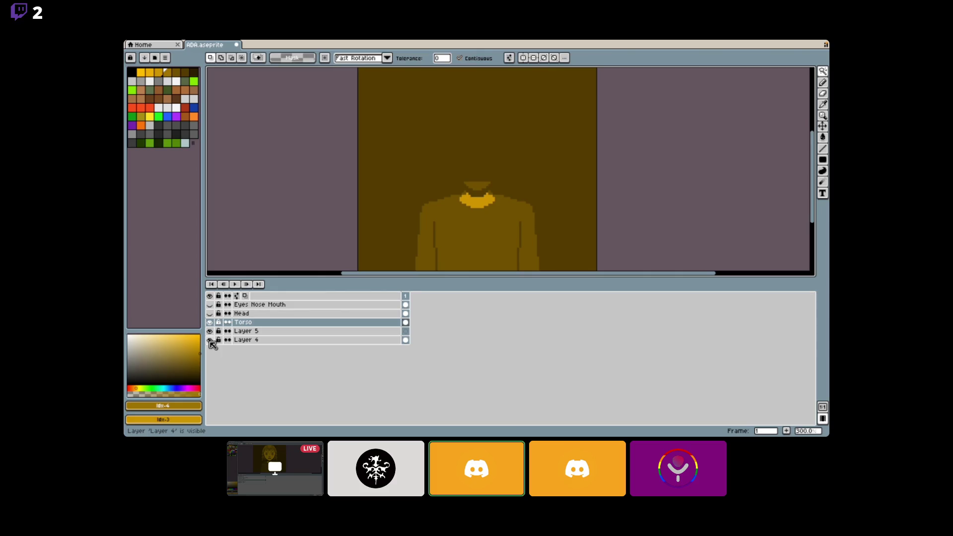
left_click(210, 322)
left_click(211, 323)
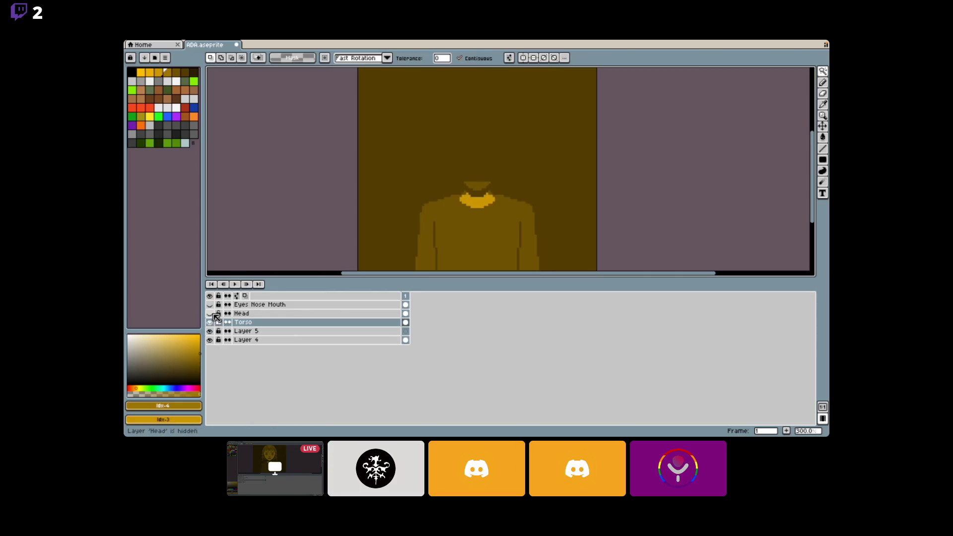
left_click(210, 313)
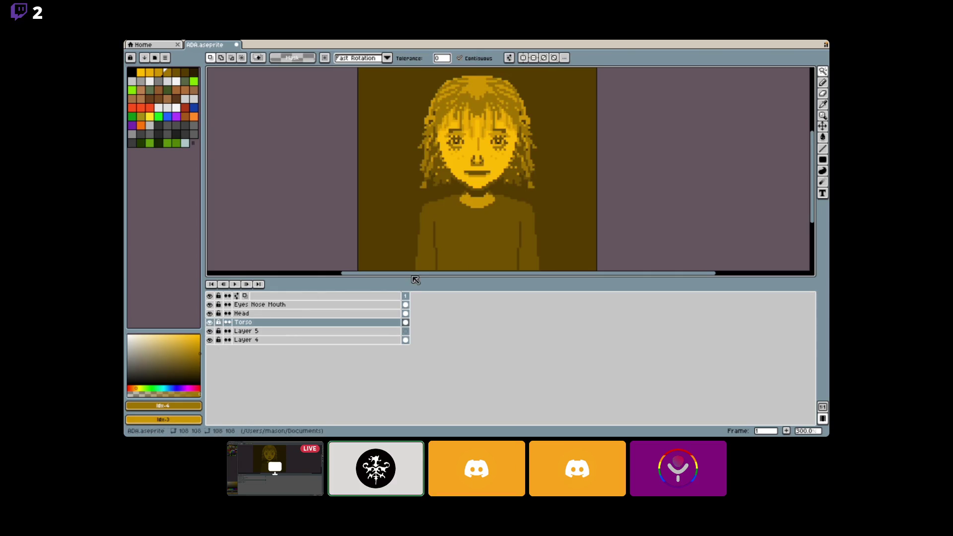
scroll(506, 249, "down", 1)
scroll(510, 237, "up", 2)
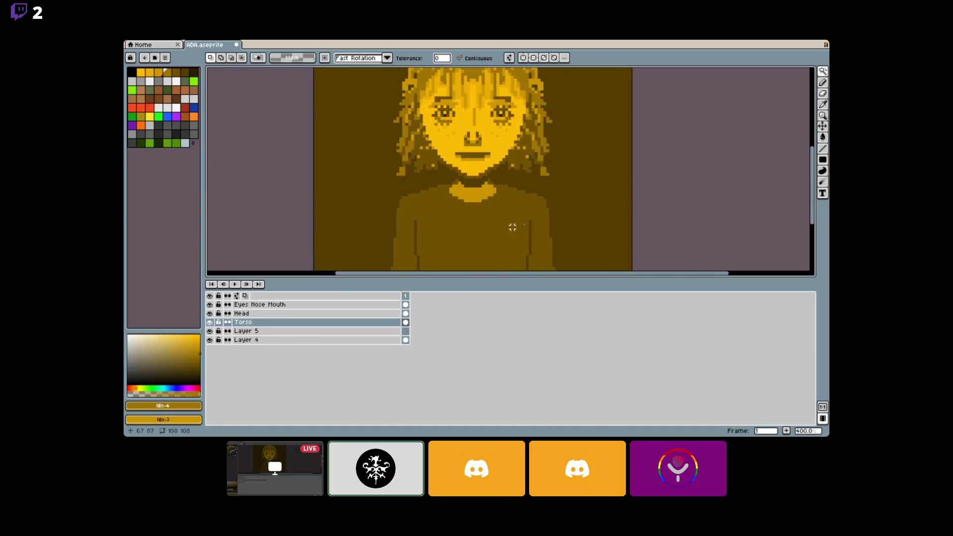
mouse_move(823, 71)
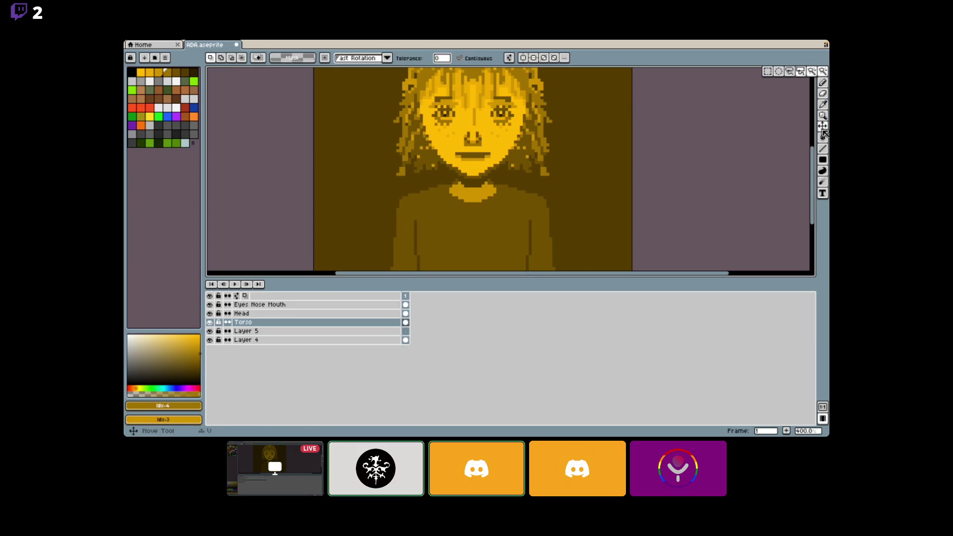
Switch off the magic wand and undo the last eraser stroke.
left_click(822, 160)
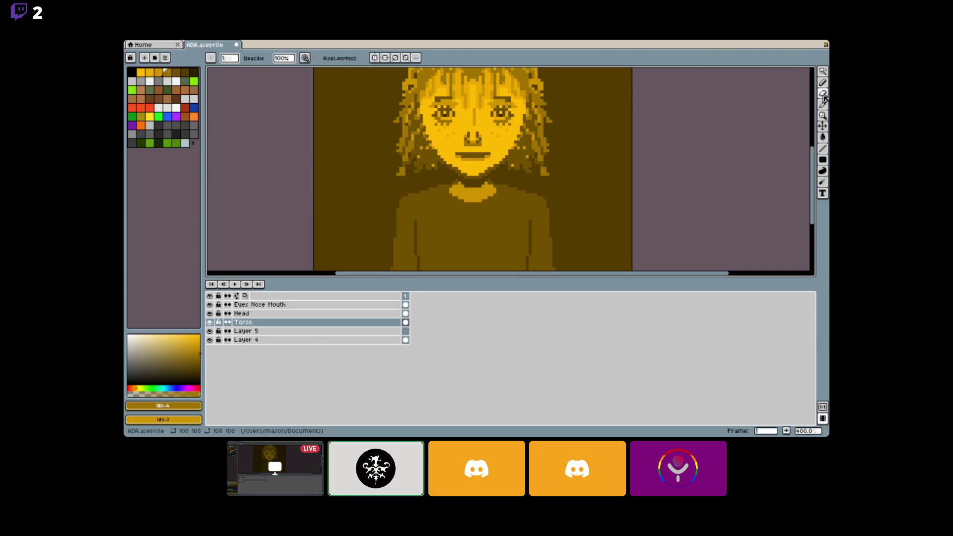
scroll(517, 207, "up", 1)
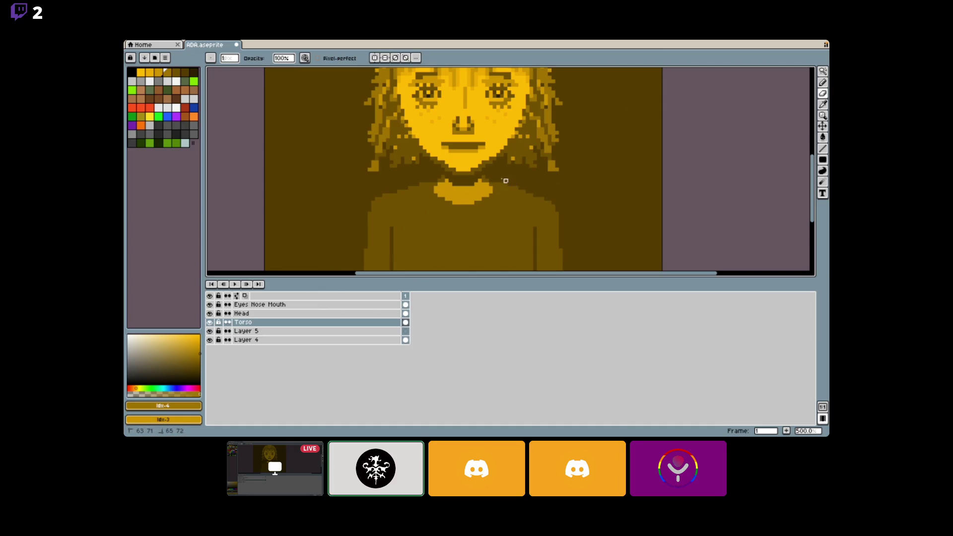
scroll(457, 226, "down", 3)
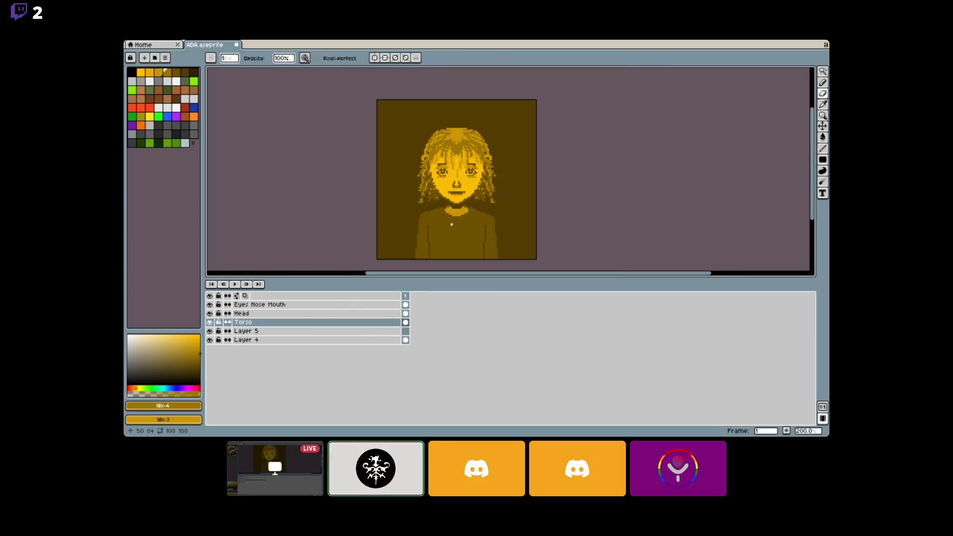
key("ctrl+z")
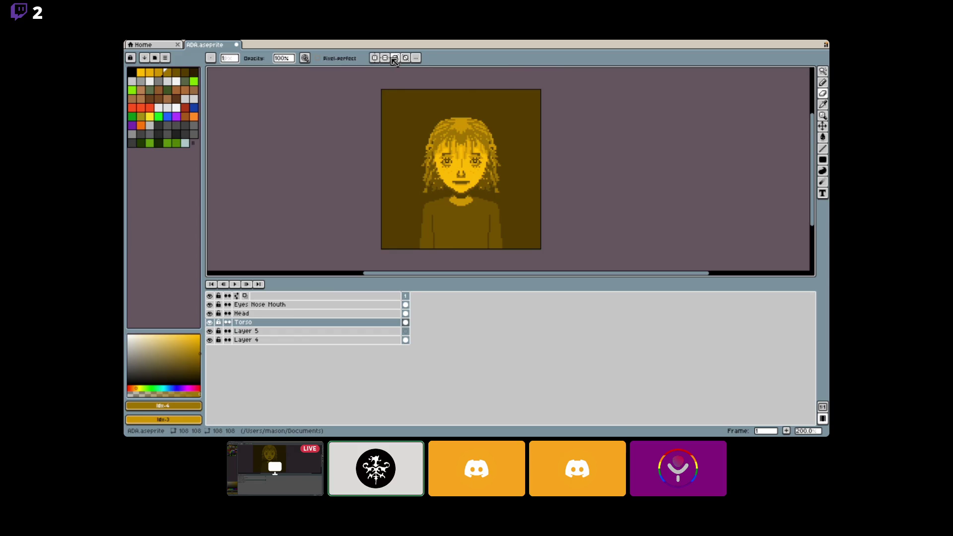
Enable vertical-axis symmetry and zoom in and out to check the portrait.
left_click(385, 58)
scroll(516, 199, "down", 1)
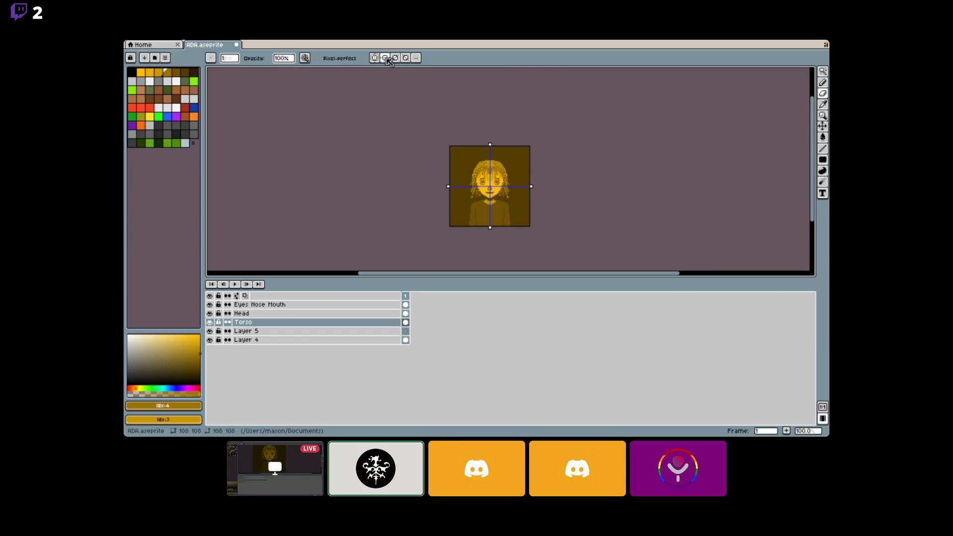
scroll(531, 228, "up", 3)
scroll(535, 231, "up", 1)
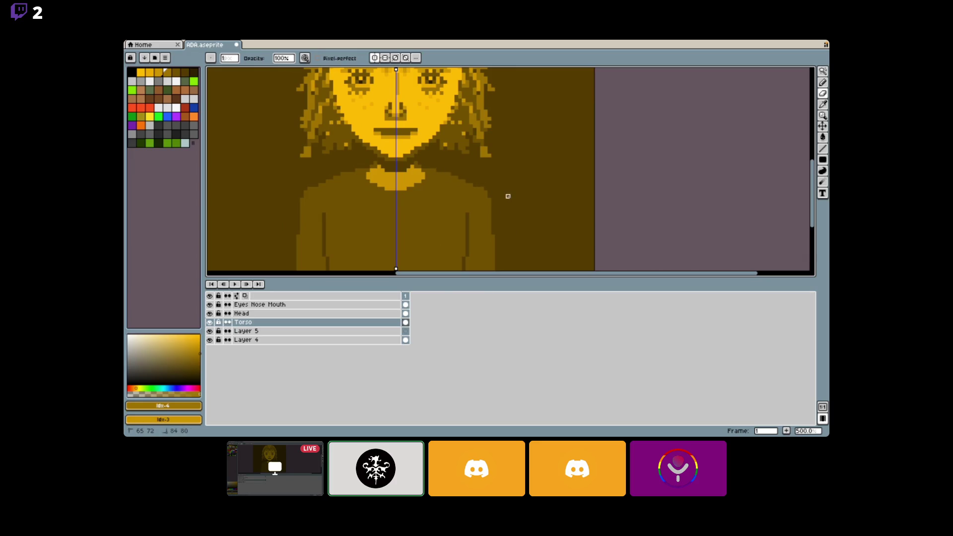
scroll(512, 197, "down", 3)
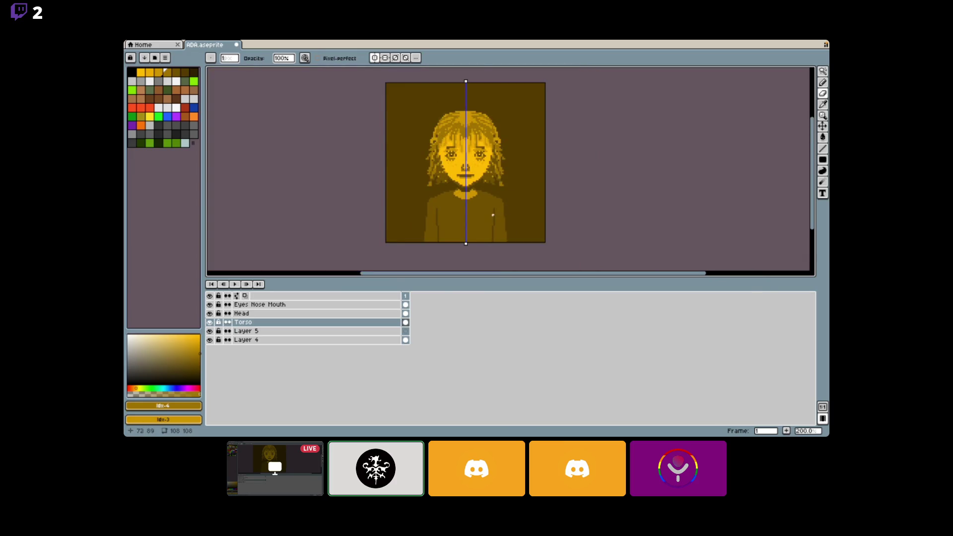
scroll(492, 216, "up", 2)
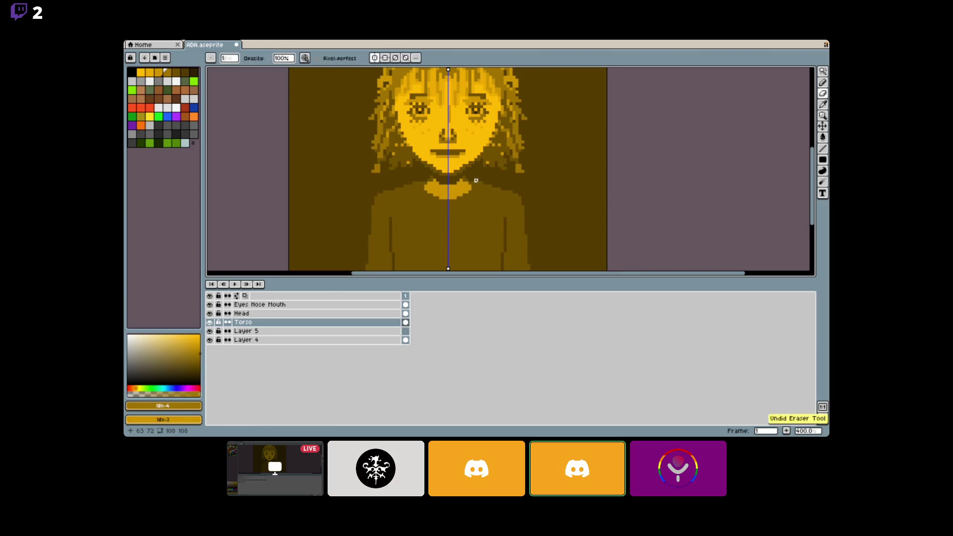
scroll(544, 207, "down", 2)
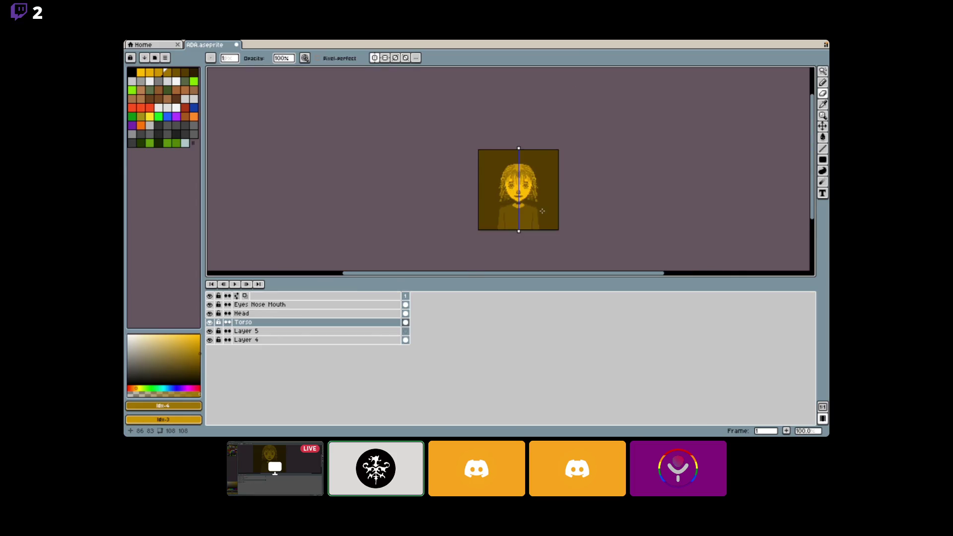
scroll(533, 209, "up", 1)
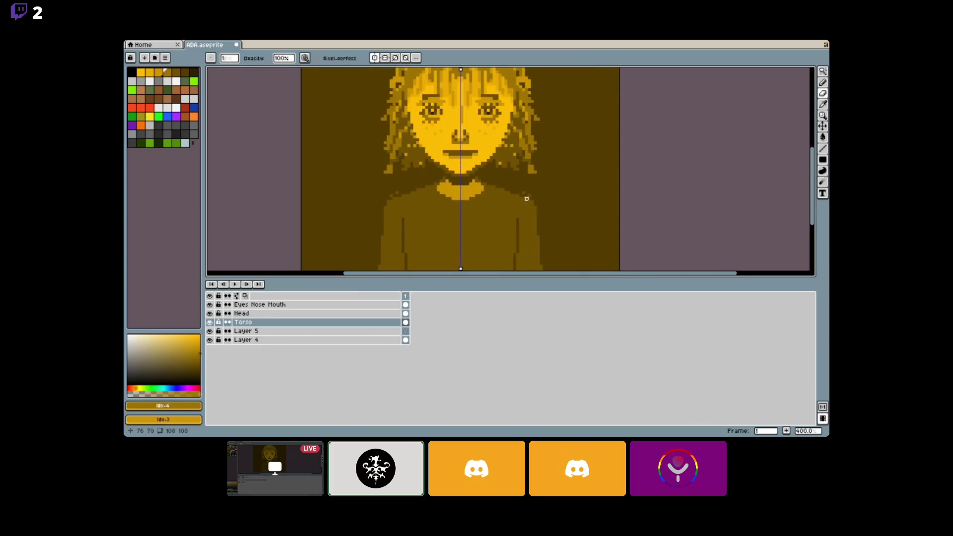
scroll(548, 210, "down", 1)
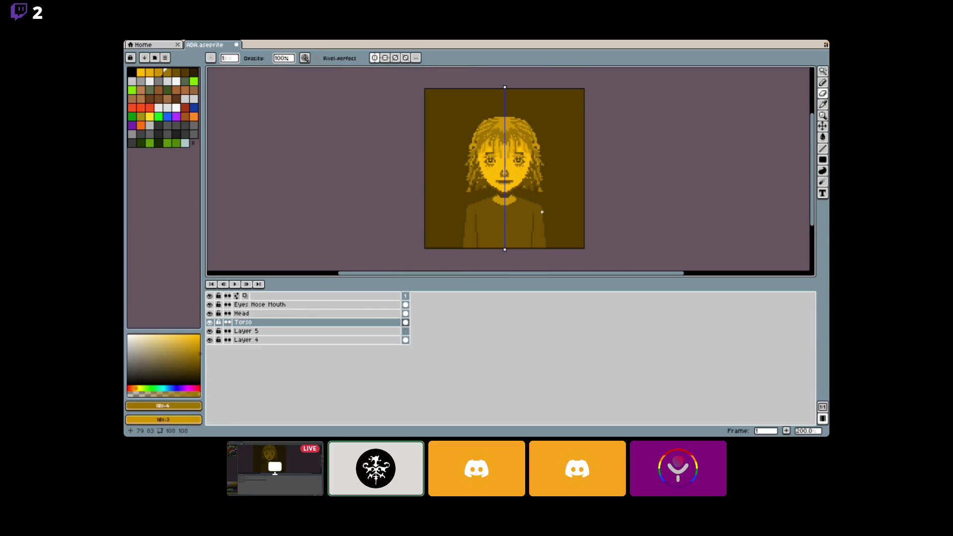
scroll(536, 211, "up", 1)
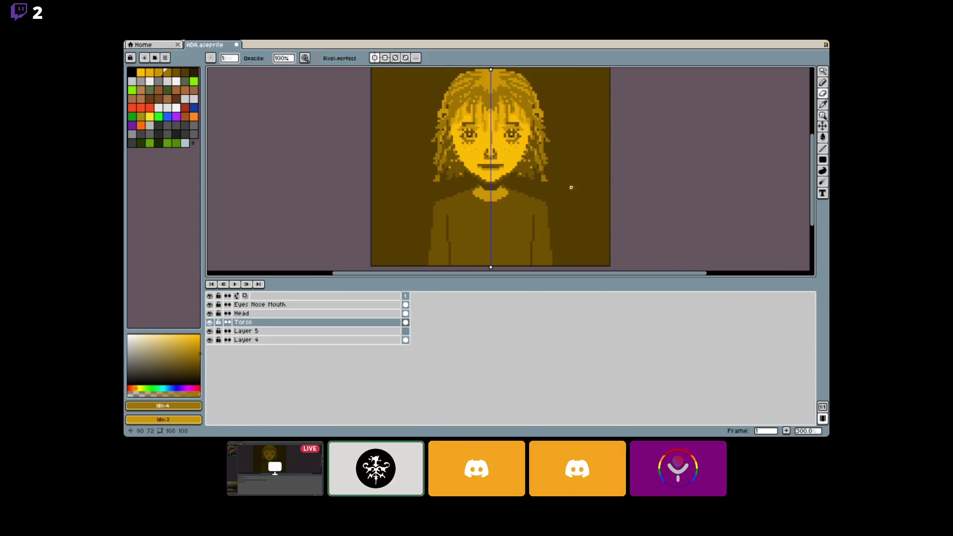
Select the Torso layer and move its content up 3 pixels with the Move tool.
left_click(276, 321)
left_click(822, 126)
left_click_drag(485, 243, 485, 238)
scroll(502, 242, "down", 2)
scroll(522, 251, "up", 1)
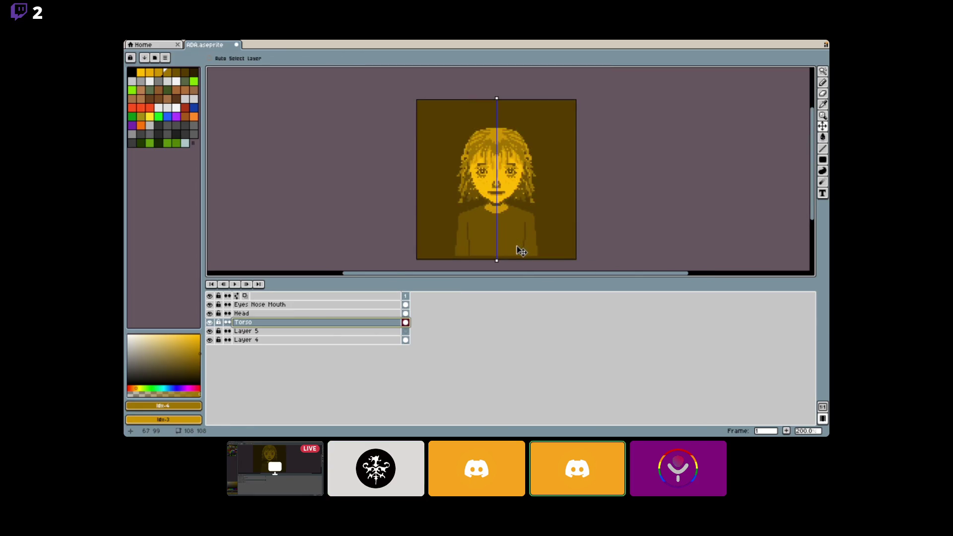
key("Left")
key("Left")
key("Left")
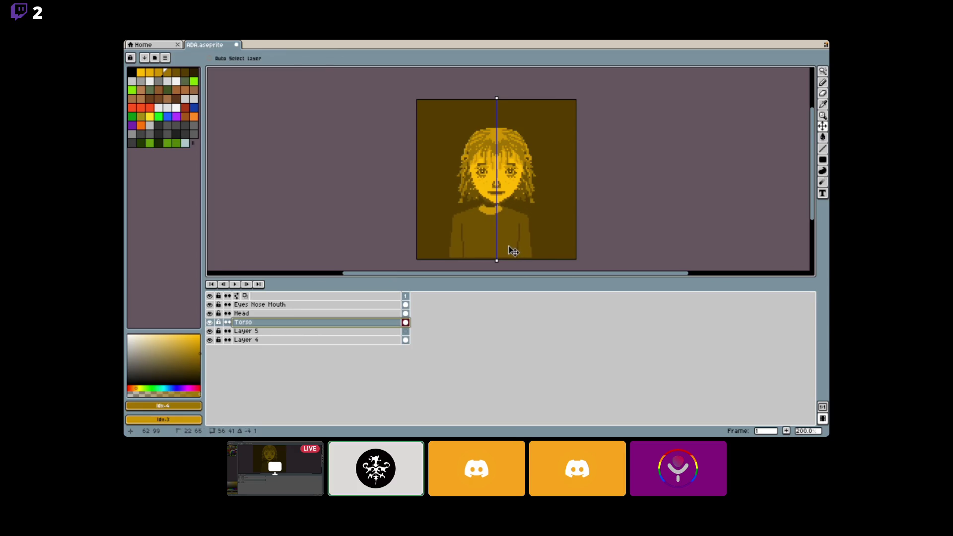
key("Right")
key("Right")
key("Right")
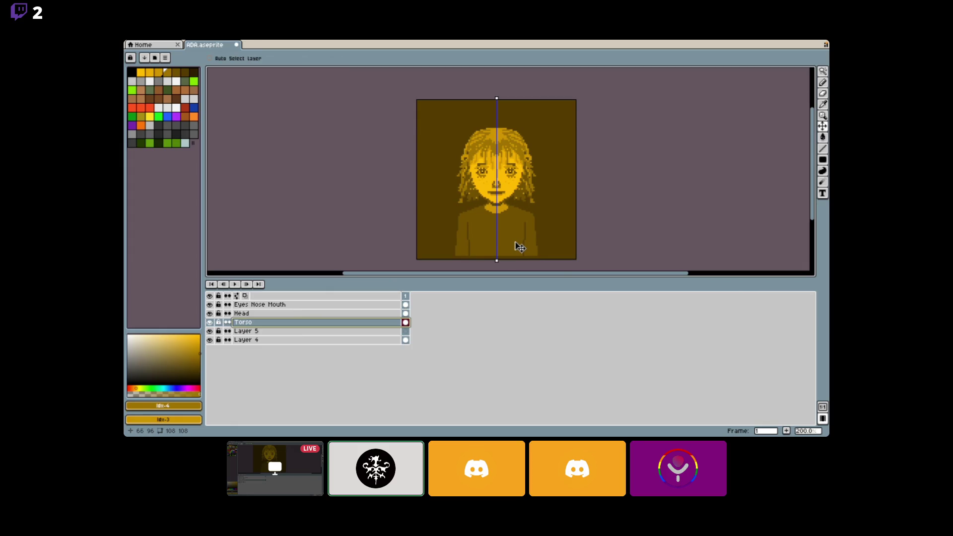
Try selecting and shifting torso pieces, cancel that move, then select the torso's right side.
left_click(822, 71)
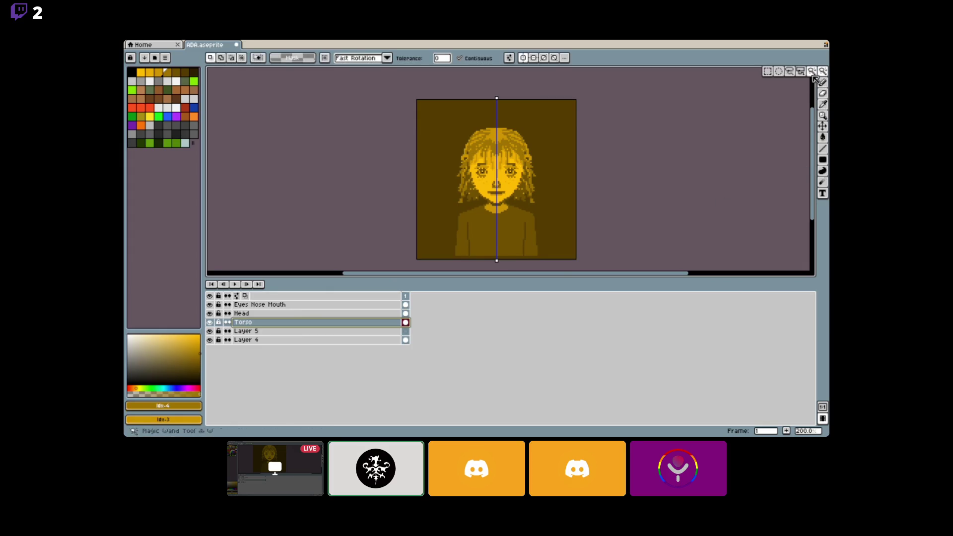
scroll(523, 218, "up", 1)
mouse_move(523, 217)
left_mouse_down()
mouse_move(528, 205)
mouse_move(558, 264)
mouse_move(553, 257)
left_mouse_up()
left_click(530, 225)
left_click_drag(530, 224, 539, 228)
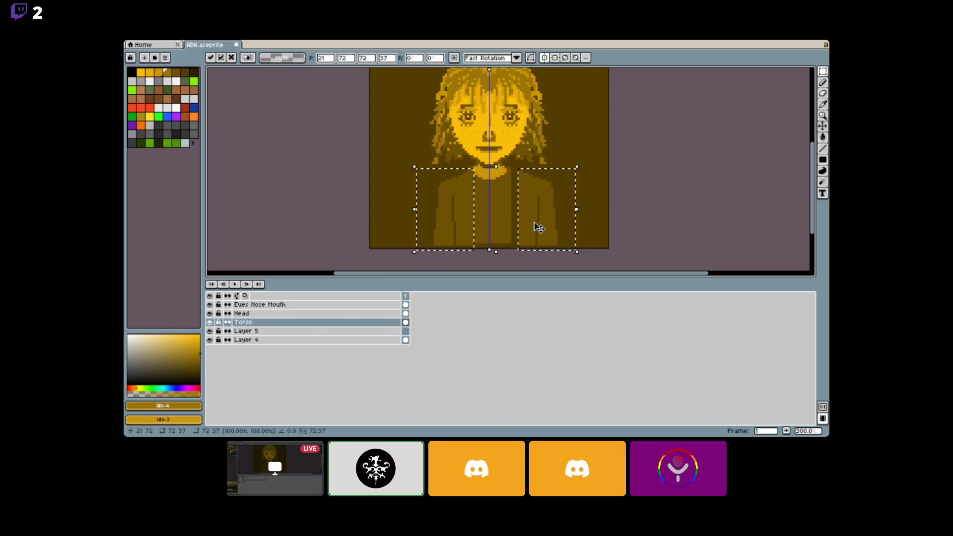
key("Escape")
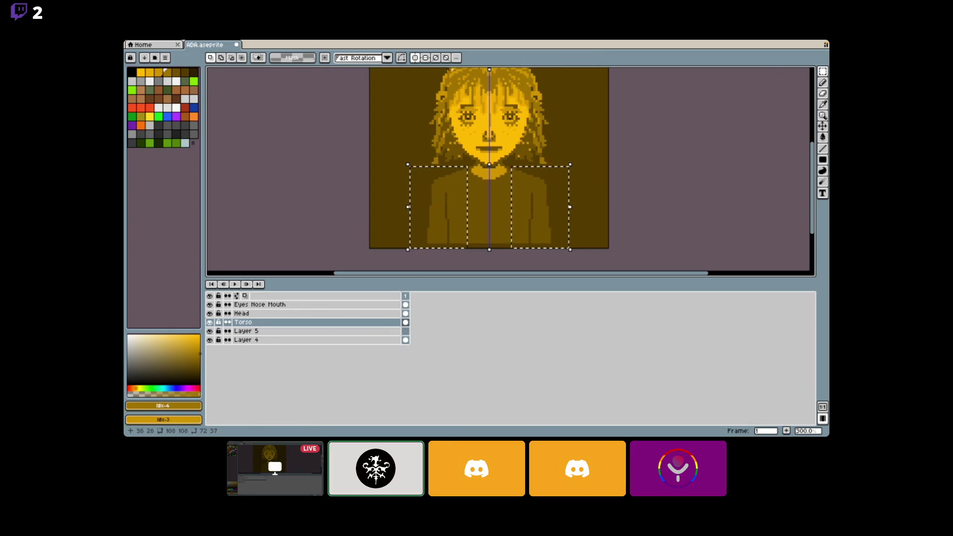
key("v")
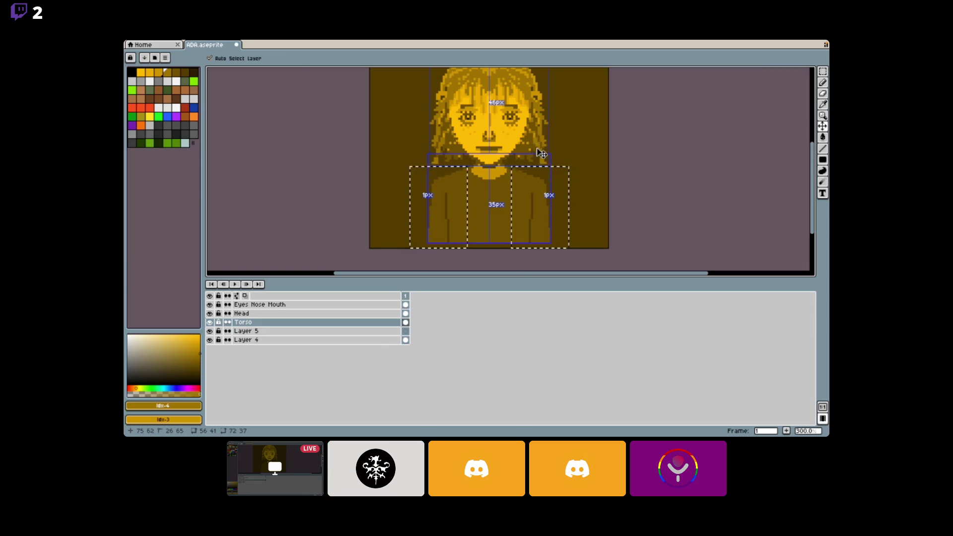
left_click(525, 176)
left_click_drag(517, 170, 568, 249)
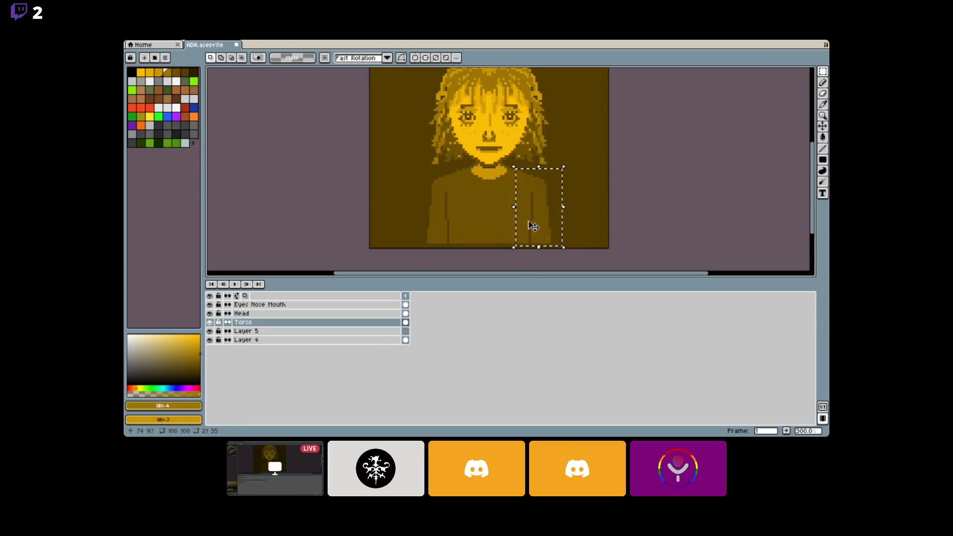
left_click(535, 220)
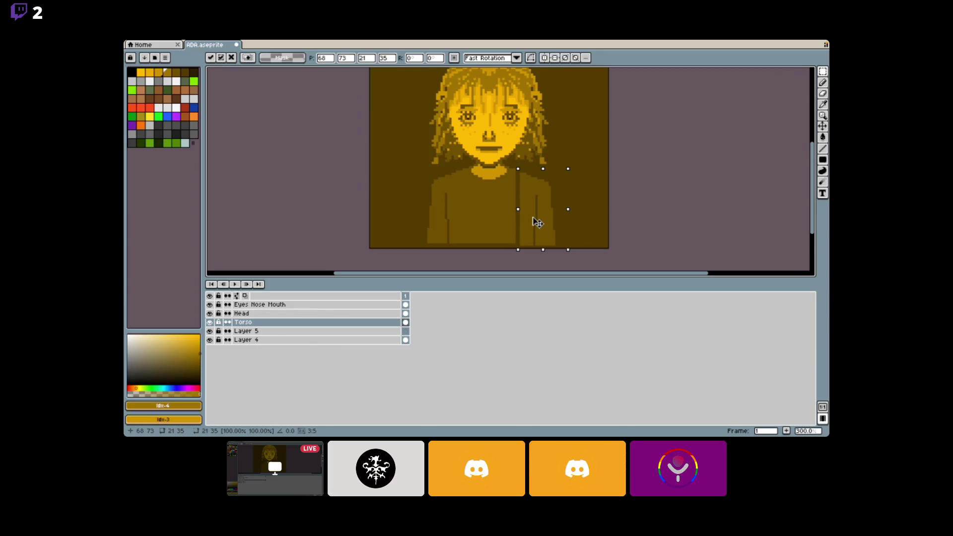
Marquee the left side of the torso and delete it.
key("m")
left_click_drag(462, 168, 397, 248)
key("Delete")
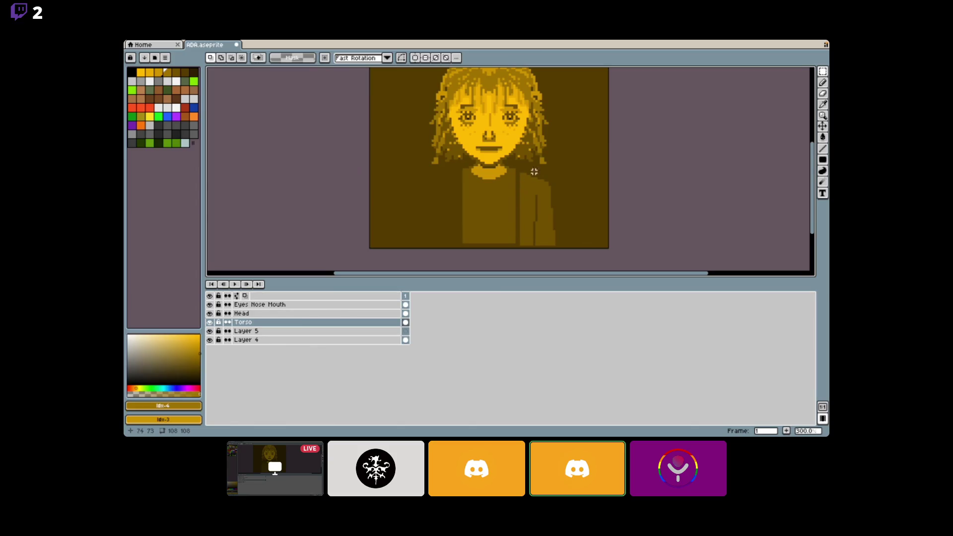
left_click(823, 83)
scroll(517, 172, "up", 2)
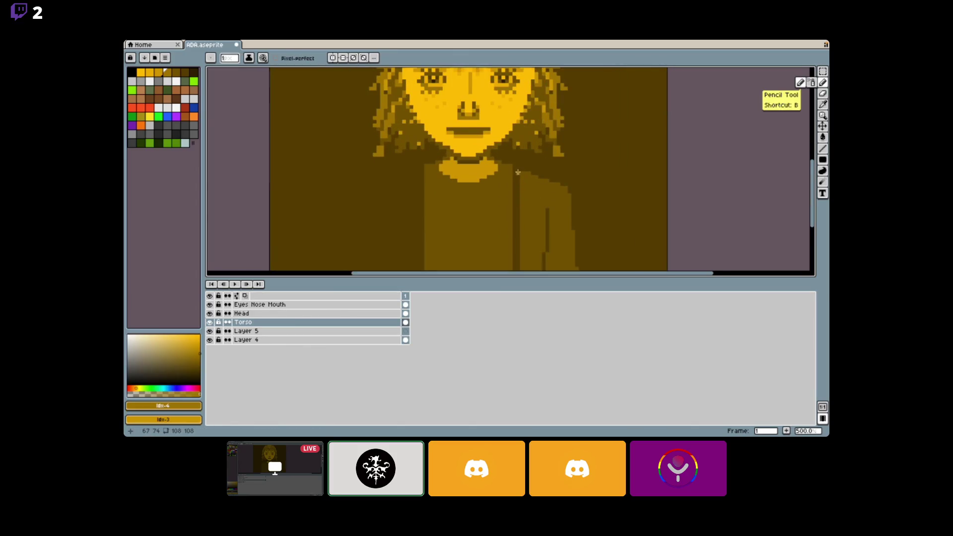
Take the next palette shade and draw a filled vertical block over the torso seam.
key("]")
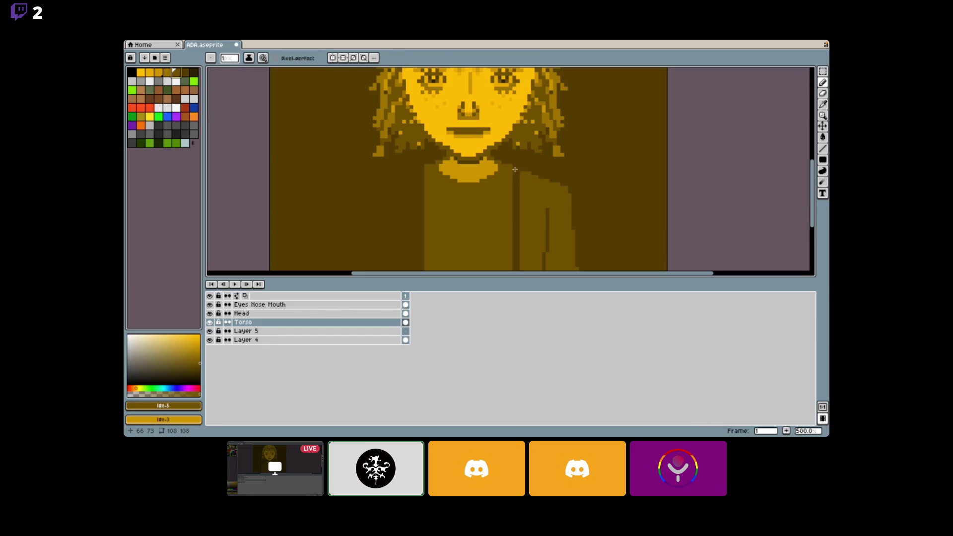
scroll(566, 210, "down", 2)
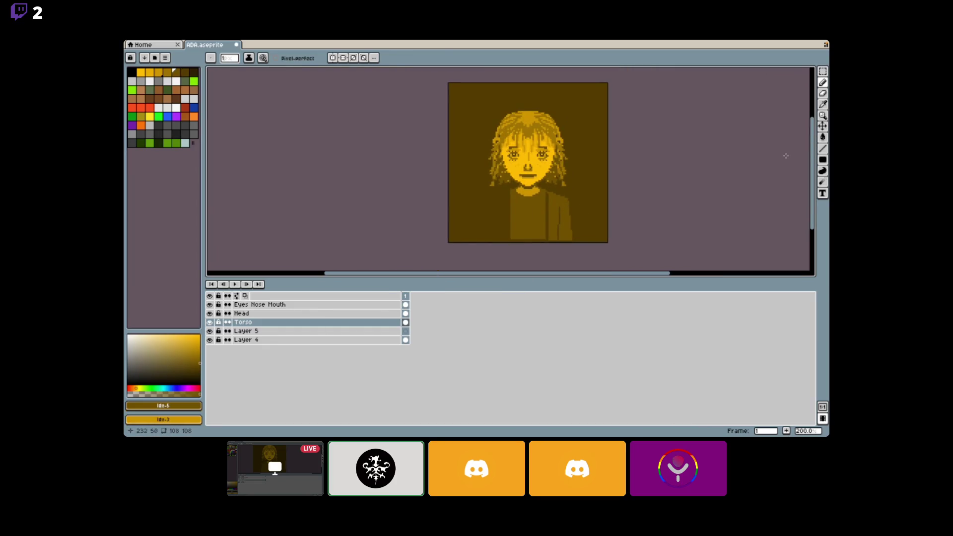
mouse_move(823, 159)
left_click_drag(543, 192, 550, 243)
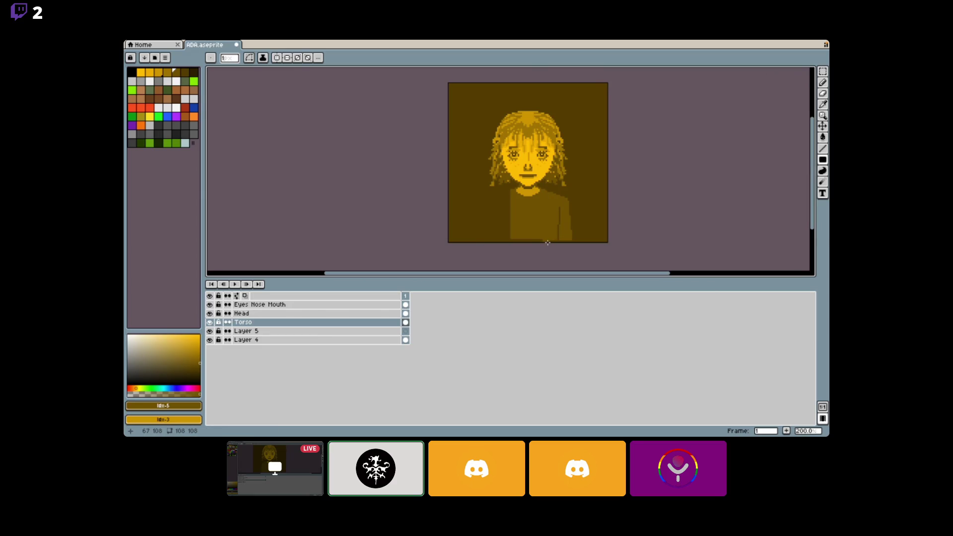
Draw a second filled vertical block along the seam's right side to finish covering it.
scroll(546, 242, "down", 1)
scroll(496, 243, "up", 2)
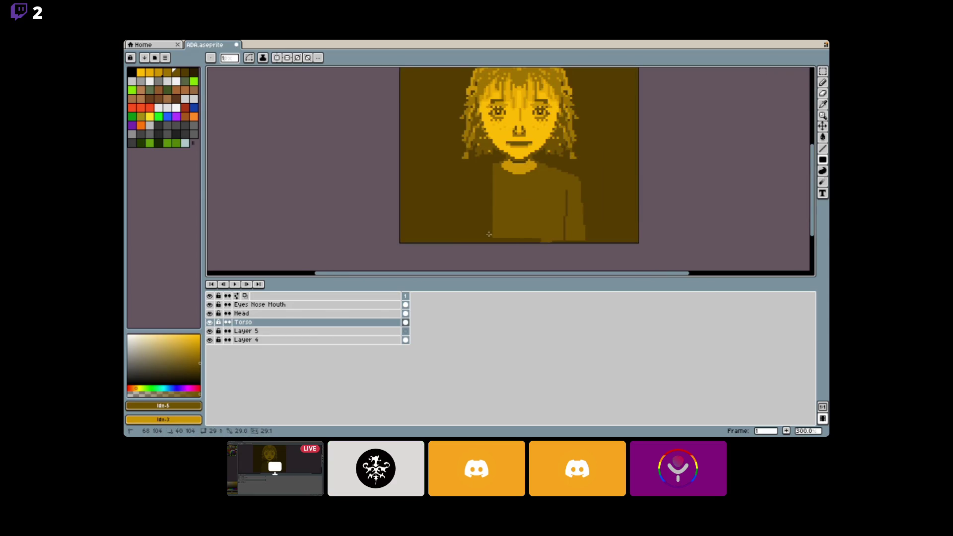
left_click_drag(495, 247, 496, 245)
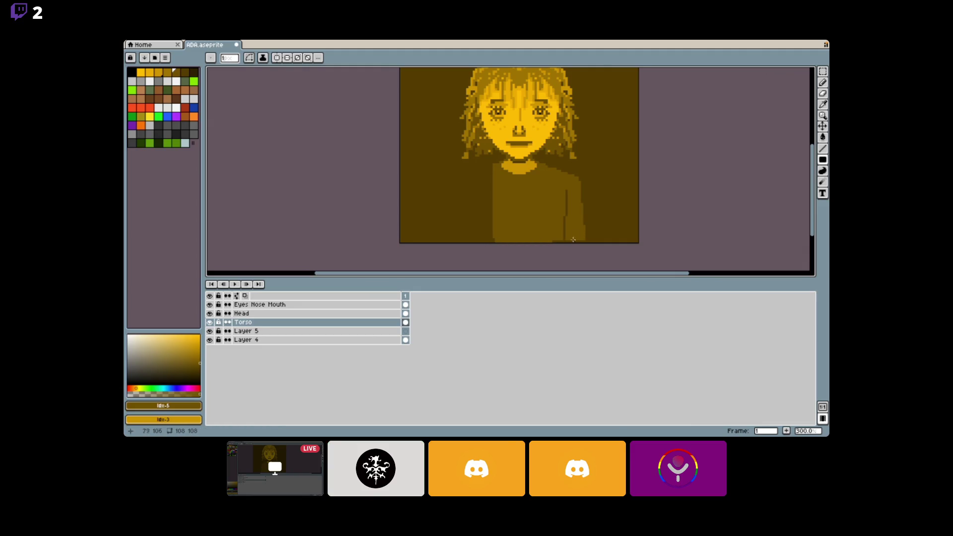
left_click_drag(568, 190, 567, 240)
scroll(567, 240, "down", 1)
scroll(567, 240, "up", 1)
scroll(567, 240, "up", 1)
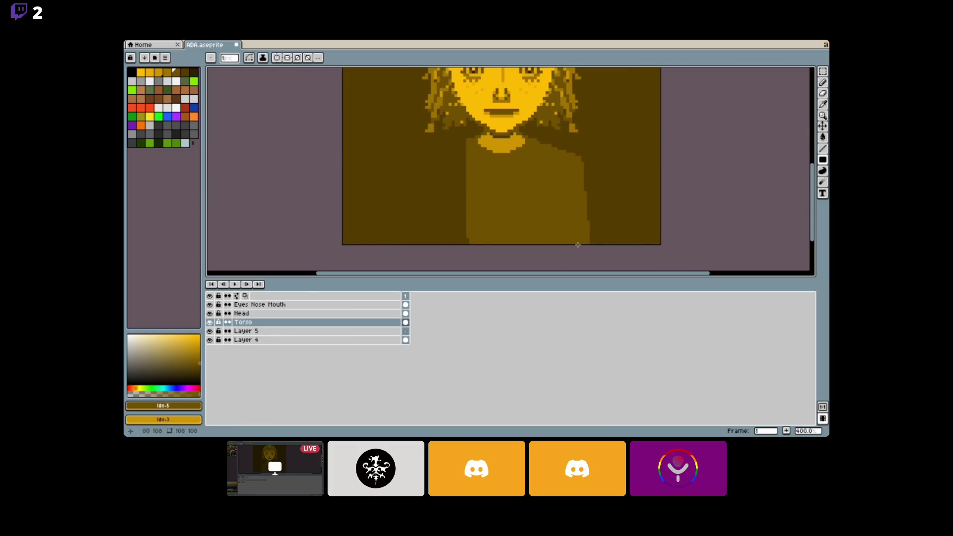
scroll(512, 224, "down", 2)
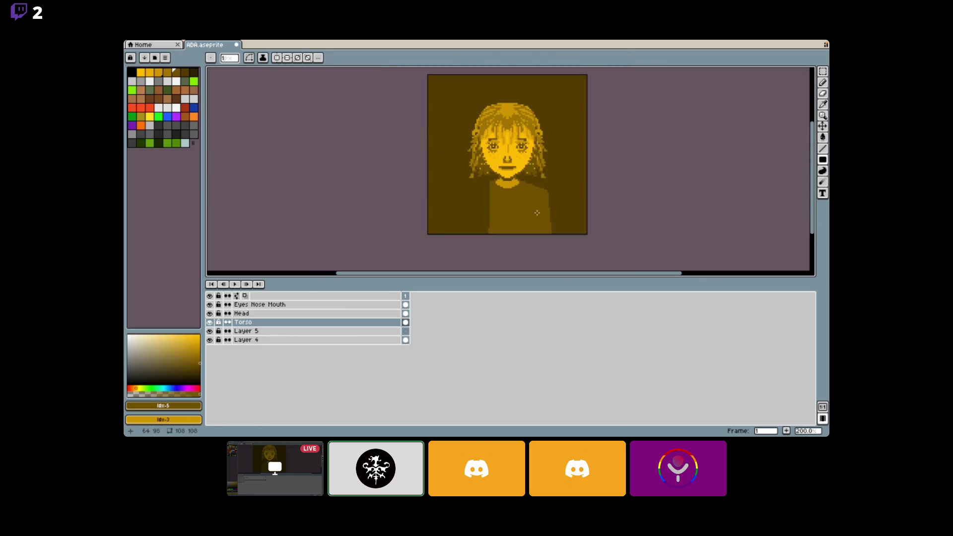
left_click(822, 72)
scroll(558, 191, "up", 1)
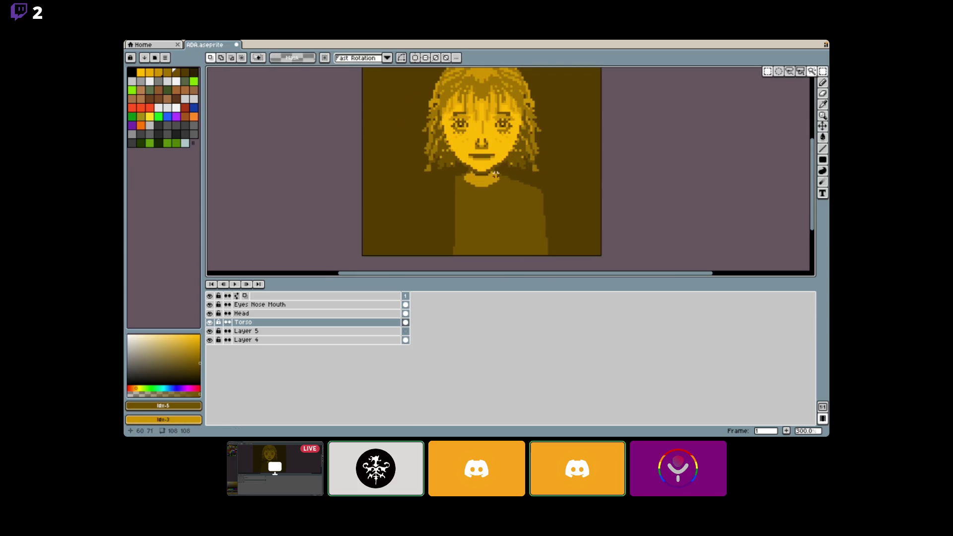
Select a rectangle of the torso, shift it left onto the sweater's left side, and commit it.
mouse_move(496, 172)
left_mouse_down()
mouse_move(558, 251)
mouse_move(572, 255)
left_mouse_up()
key("v")
key("ctrl+t")
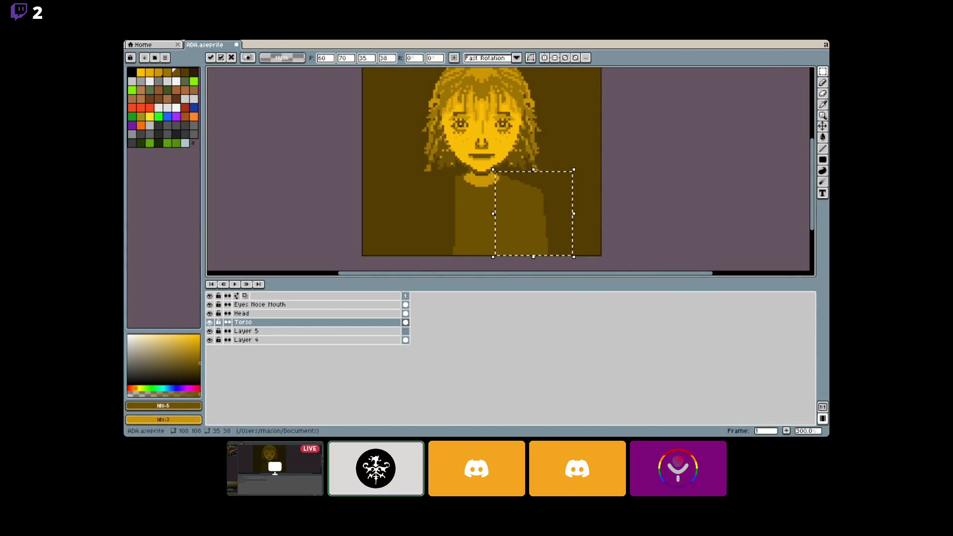
left_click(524, 226)
left_click_drag(524, 225, 431, 224)
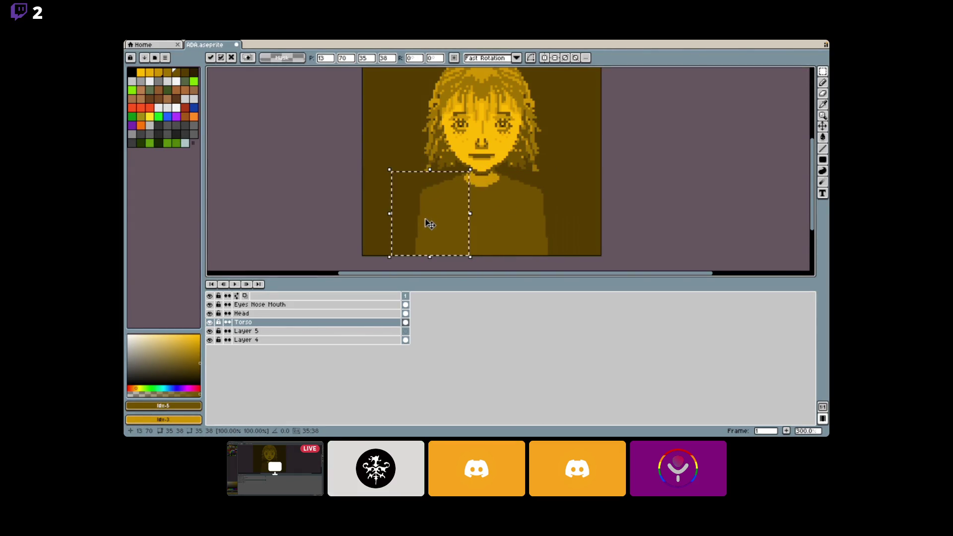
key("ctrl+d")
scroll(539, 222, "down", 1)
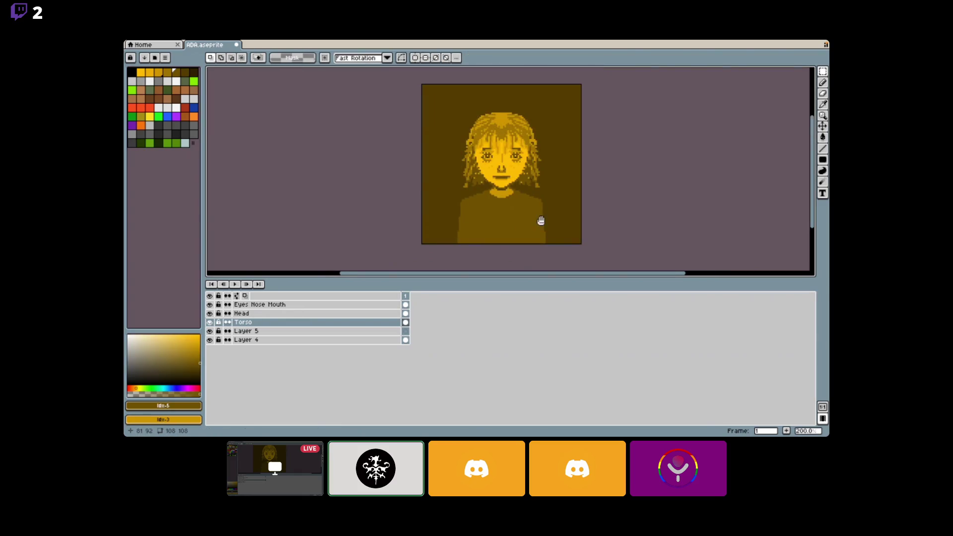
scroll(539, 220, "up", 1)
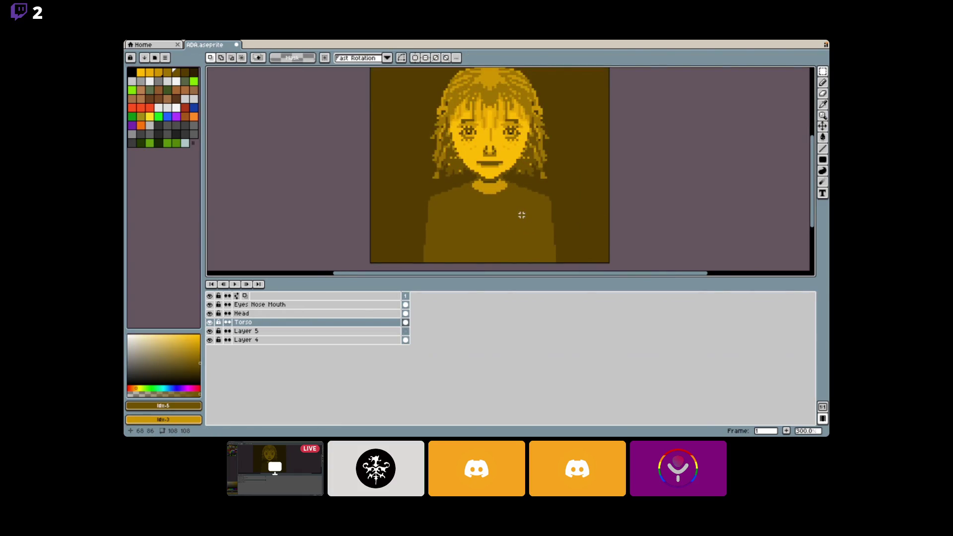
left_click_drag(532, 215, 539, 173)
With the Pencil, pick the next palette shade and try short dark strokes on the torso.
left_click(822, 83)
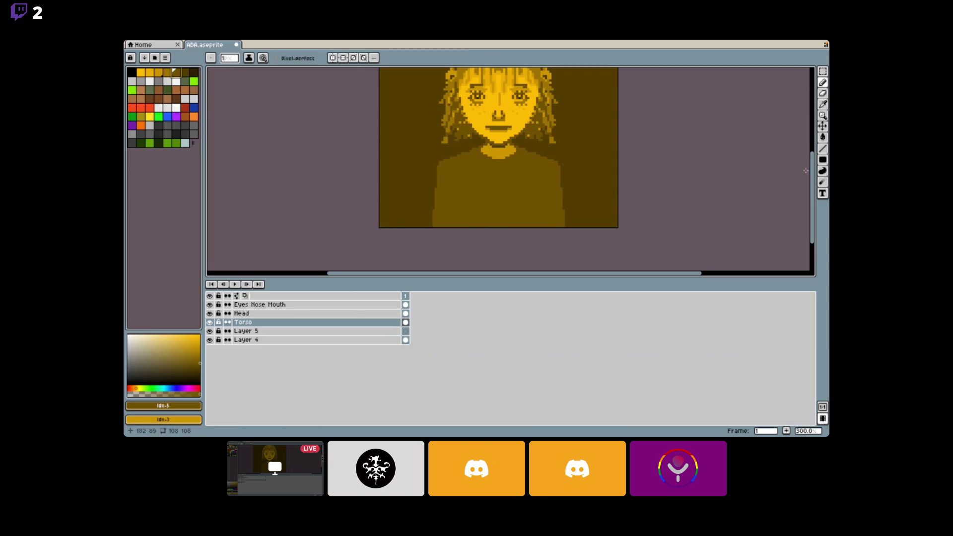
scroll(657, 179, "down", 1)
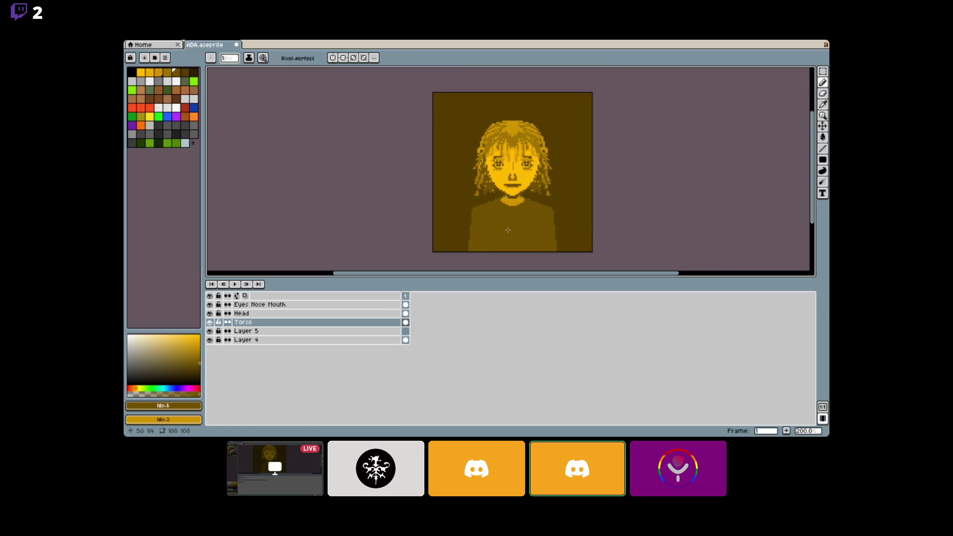
scroll(674, 159, "up", 2)
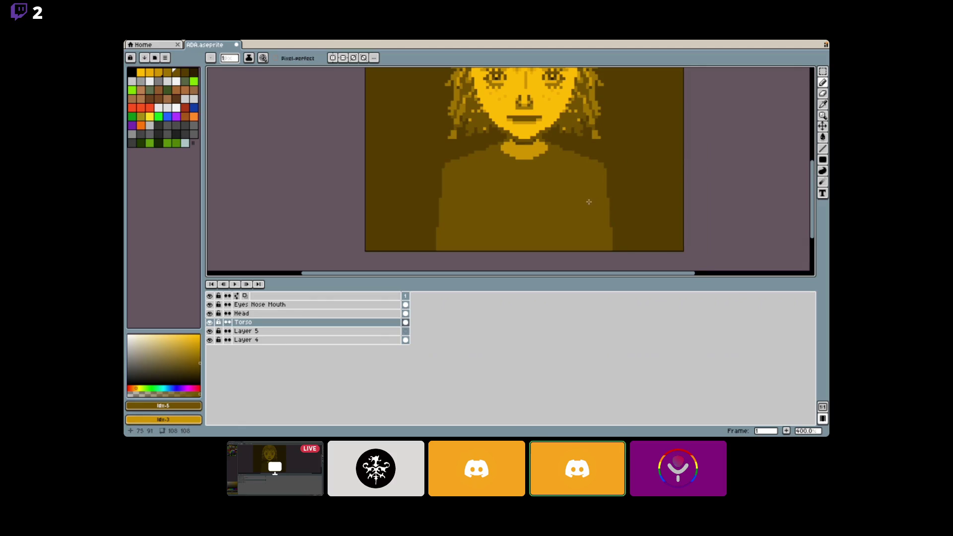
mouse_move(822, 83)
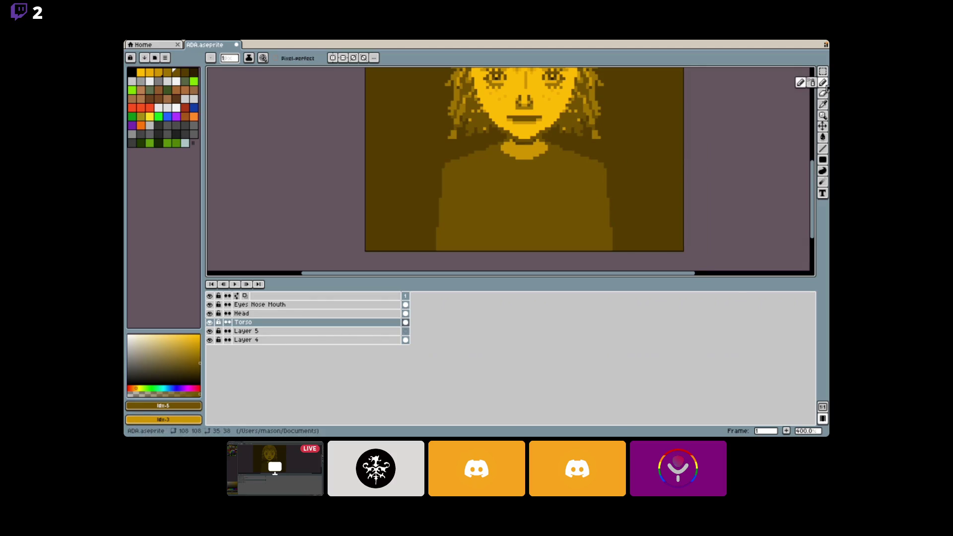
left_click(184, 72)
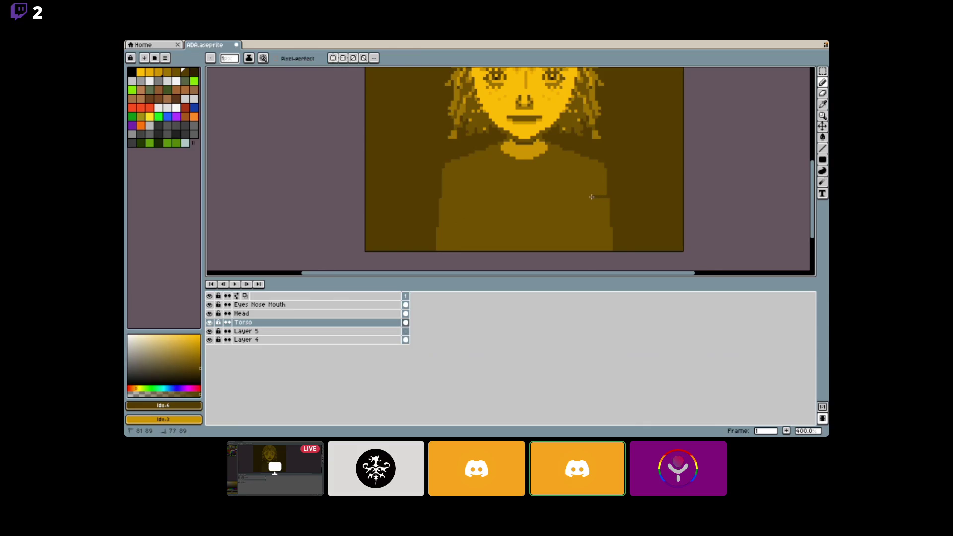
key("ctrl+z")
left_click_drag(436, 232, 456, 234)
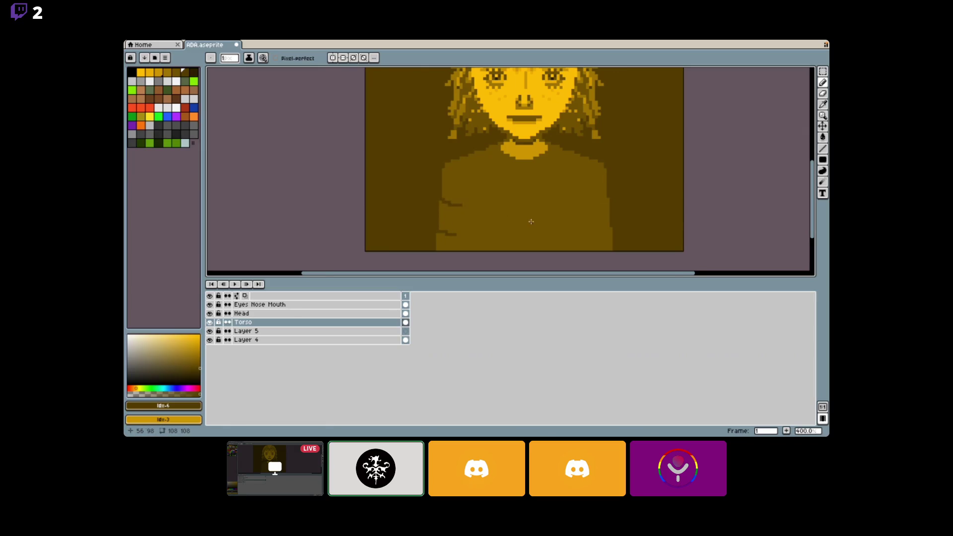
scroll(529, 219, "down", 1)
scroll(566, 217, "up", 1)
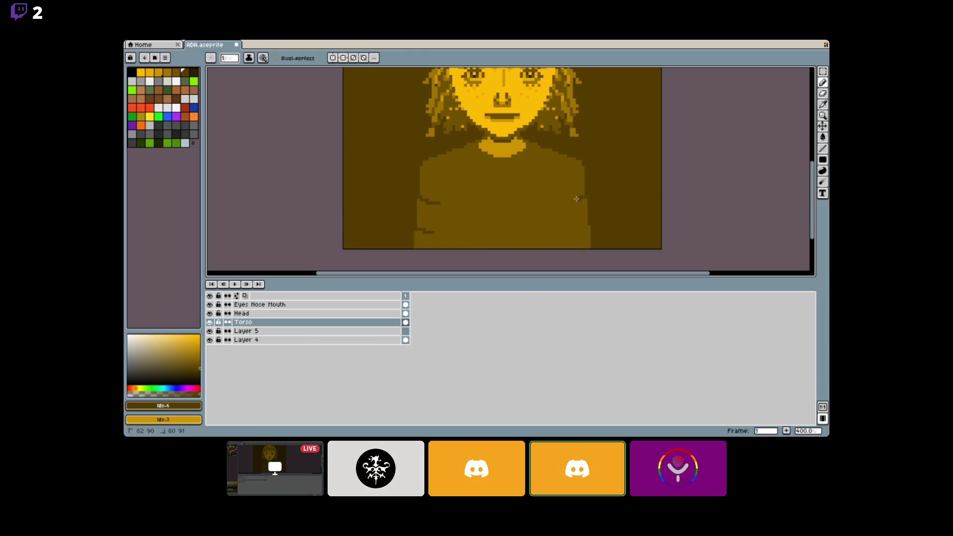
left_click_drag(588, 226, 572, 232)
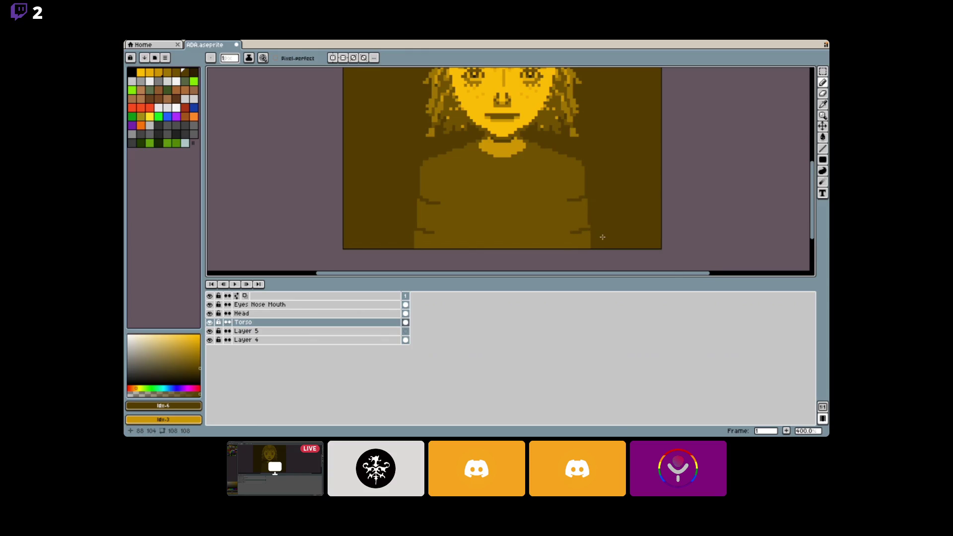
scroll(602, 237, "down", 1)
scroll(591, 235, "up", 1)
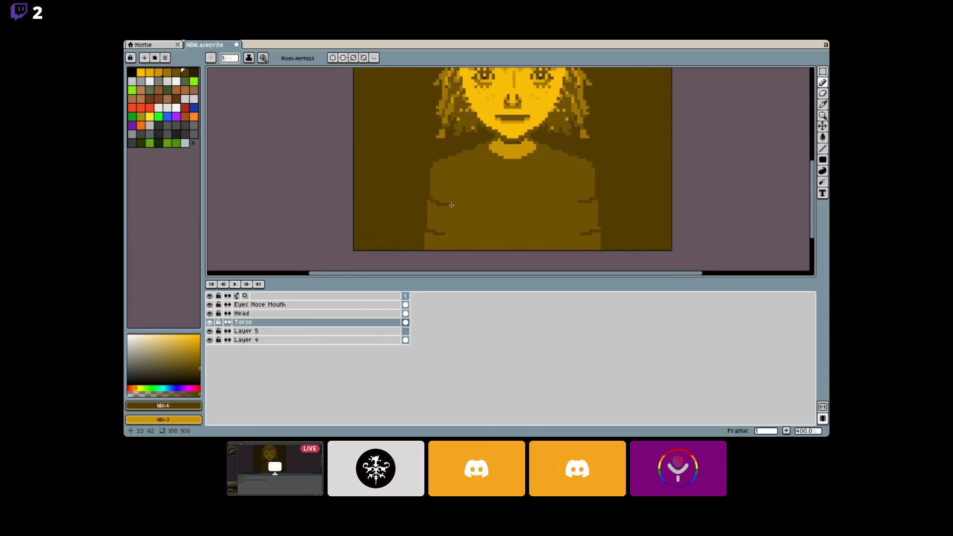
left_click(432, 173)
Try thin vertical strip selections, undo the test strokes, and turn on vertical symmetry.
key("w")
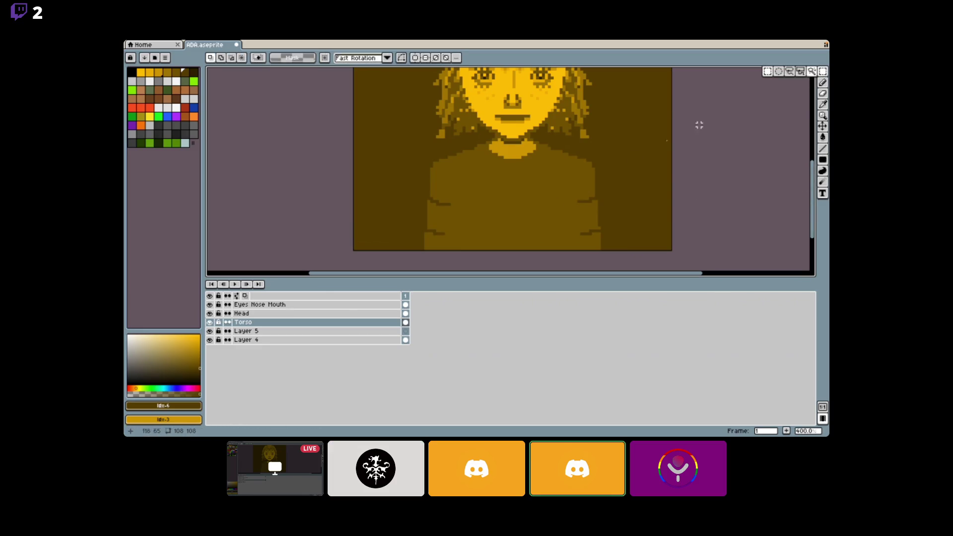
left_click_drag(444, 208, 443, 230)
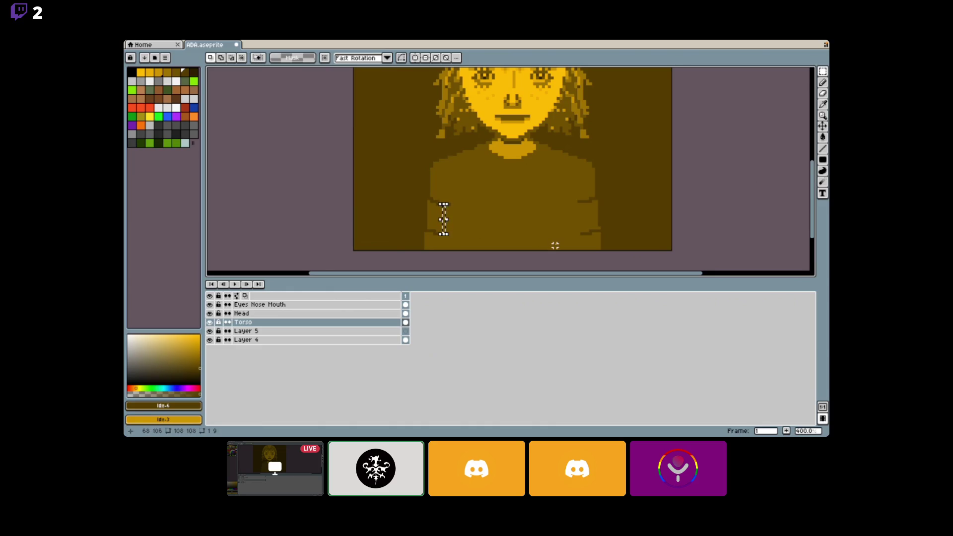
key("ctrl+d")
left_click_drag(446, 201, 447, 174)
left_click(823, 82)
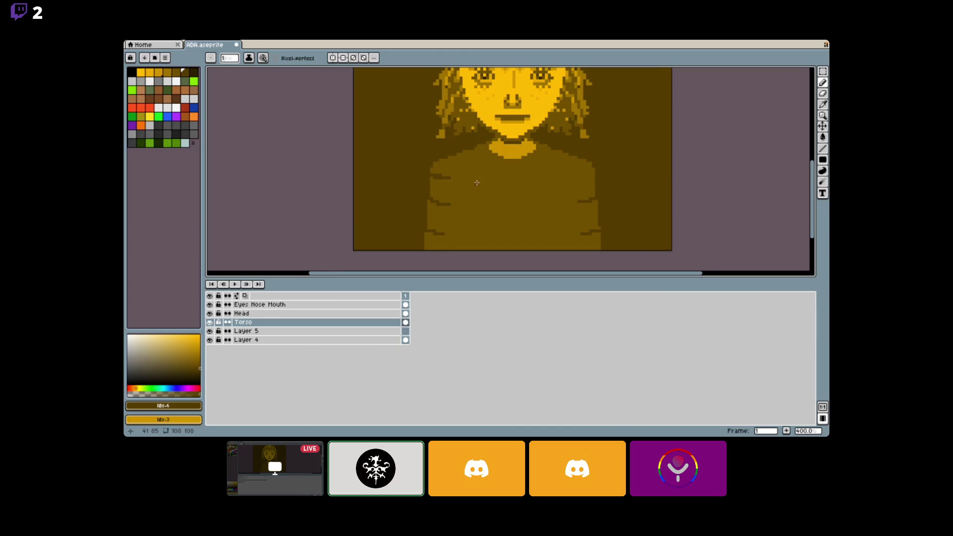
key("ctrl+z")
key("ctrl+z")
key("shift+s")
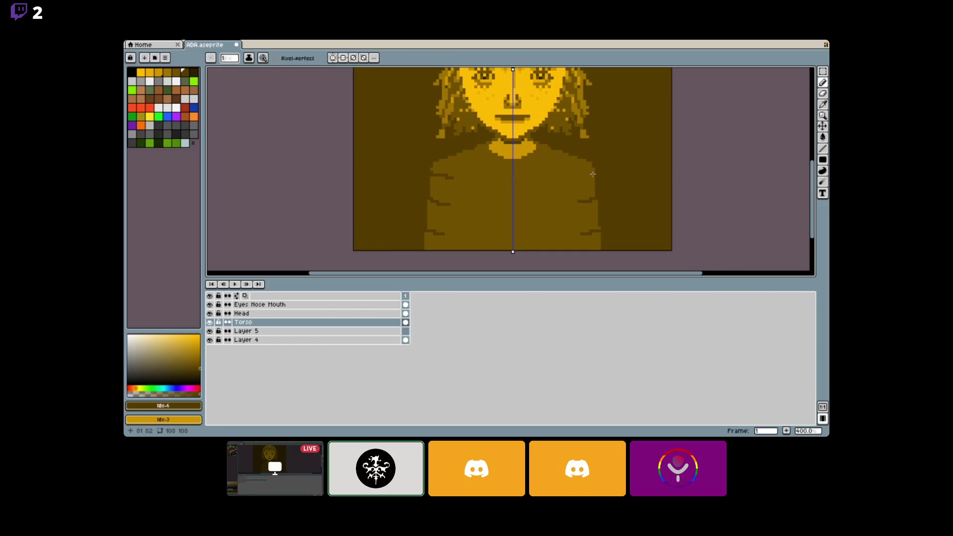
Undo earlier strokes and try a line across the sweater, then undo it.
key("ctrl+z")
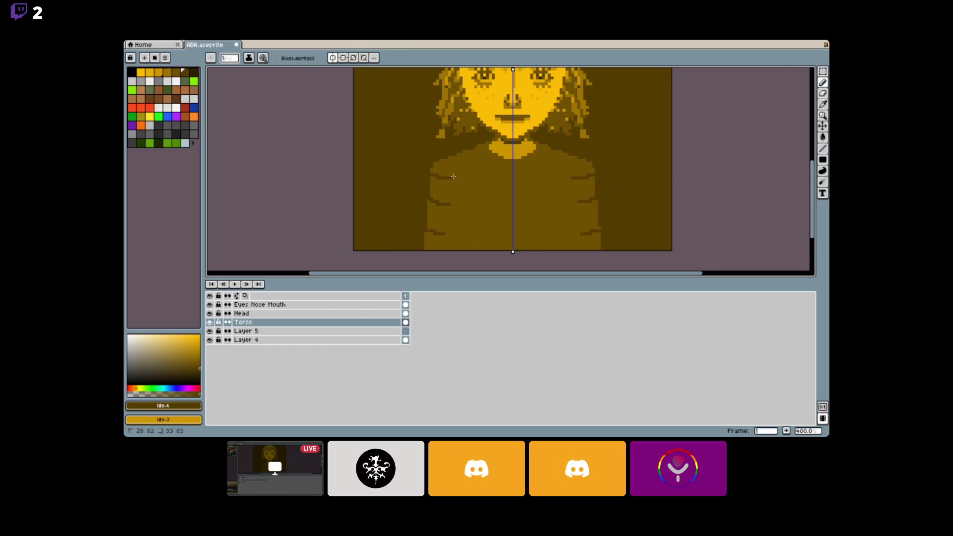
scroll(516, 206, "down", 2)
scroll(516, 206, "up", 2)
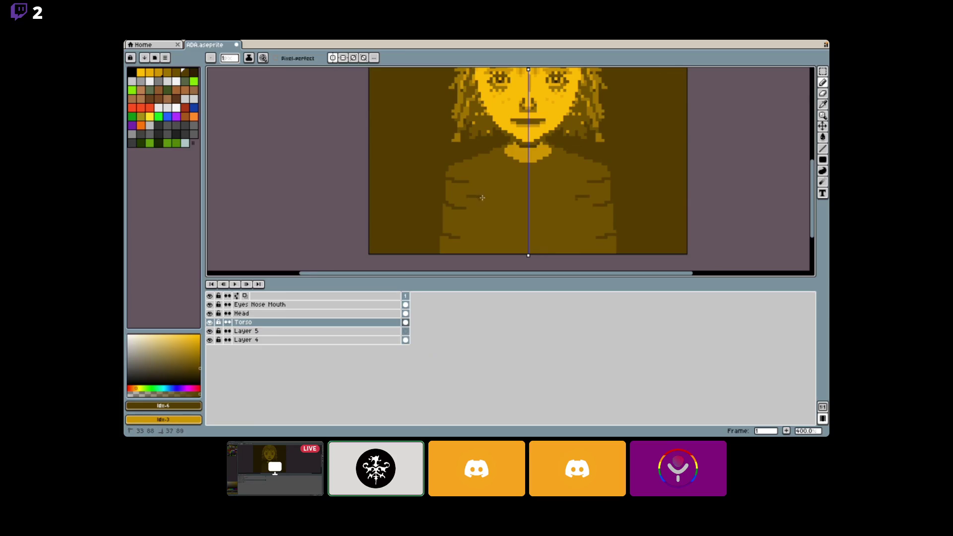
key("ctrl+z")
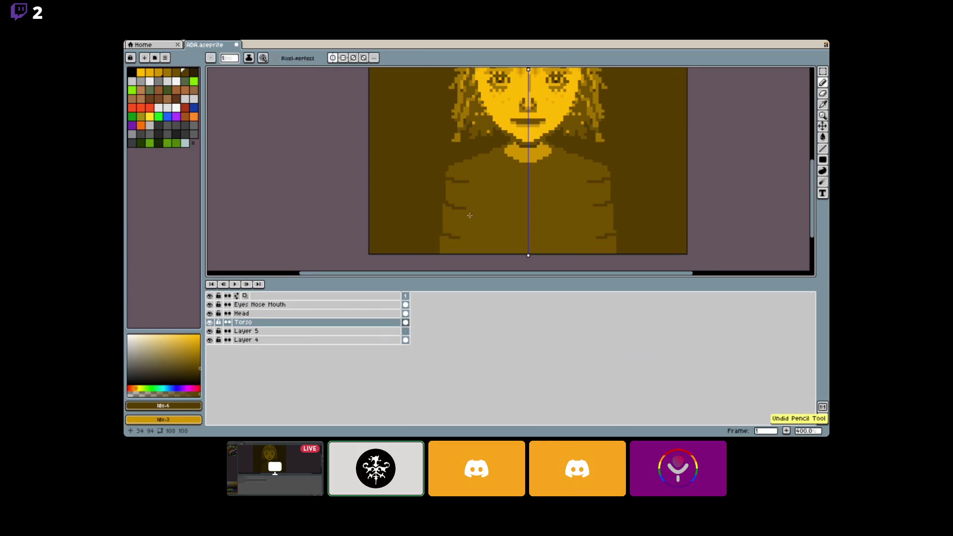
left_click_drag(467, 208, 536, 221)
key("ctrl+z")
scroll(554, 222, "down", 2)
scroll(554, 223, "up", 2)
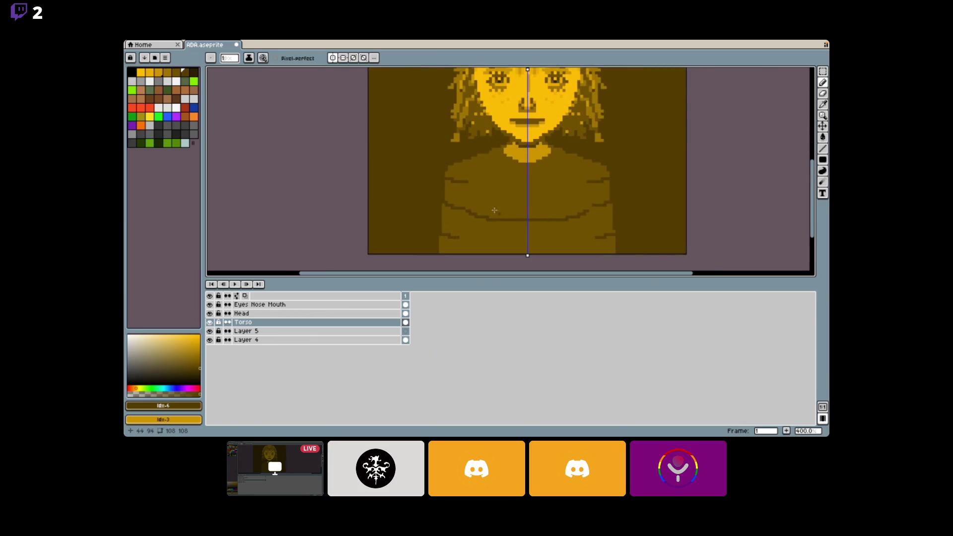
Draw a mirrored dark stripe across the upper sweater, redrawing it until it sits right.
left_click_drag(470, 183, 471, 184)
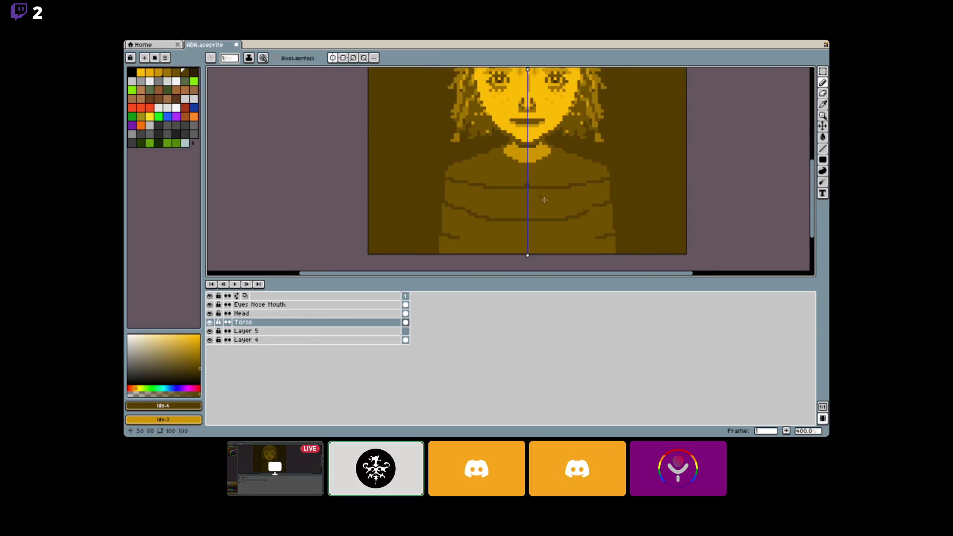
scroll(538, 193, "down", 2)
scroll(531, 188, "up", 2)
key("ctrl+z")
left_click_drag(470, 174, 529, 174)
scroll(531, 197, "down", 2)
scroll(531, 196, "up", 2)
key("ctrl+z")
key("ctrl+z")
left_click_drag(468, 169, 495, 173)
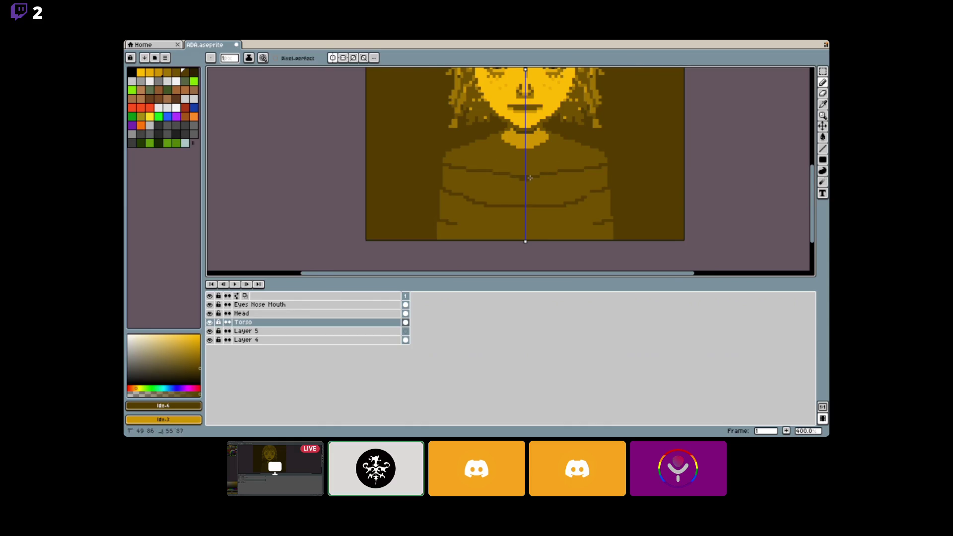
scroll(530, 177, "down", 2)
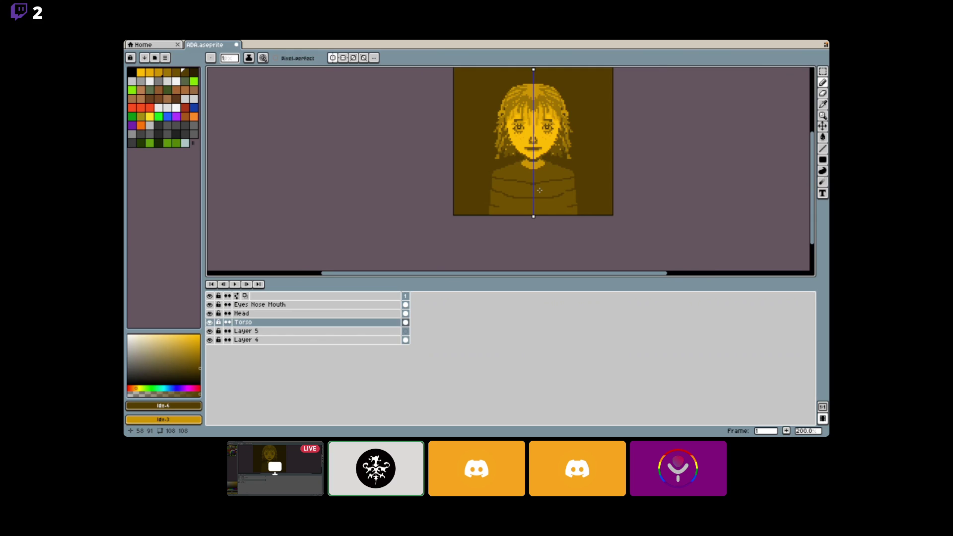
scroll(536, 213, "up", 3)
Zoom in on the torso, undo a trial stroke, and centre the symmetry axis on the canvas.
scroll(536, 212, "down", 4)
scroll(535, 212, "up", 1)
scroll(536, 212, "up", 1)
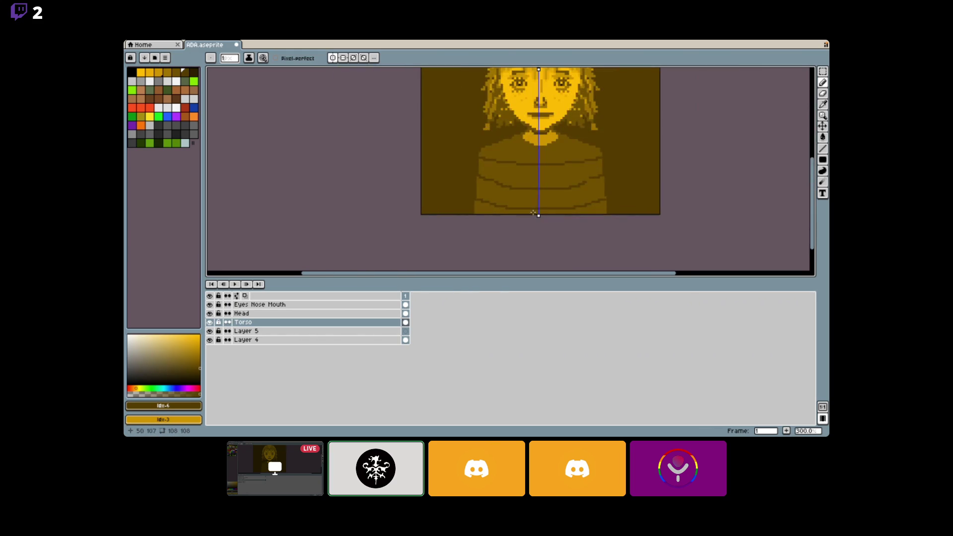
scroll(491, 209, "up", 1)
scroll(561, 217, "up", 2)
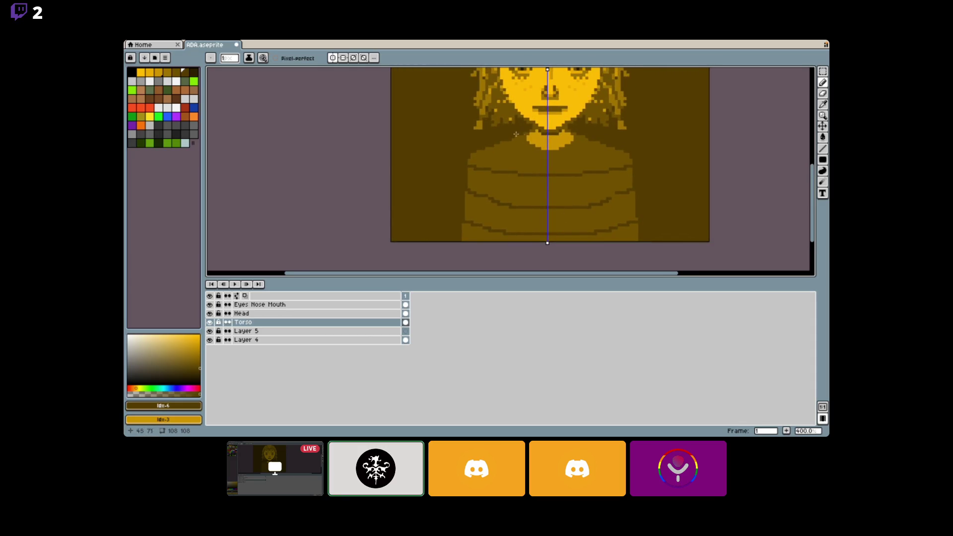
left_click_drag(496, 146, 513, 150)
key("ctrl+z")
scroll(571, 167, "down", 1)
left_click_drag(572, 167, 566, 182)
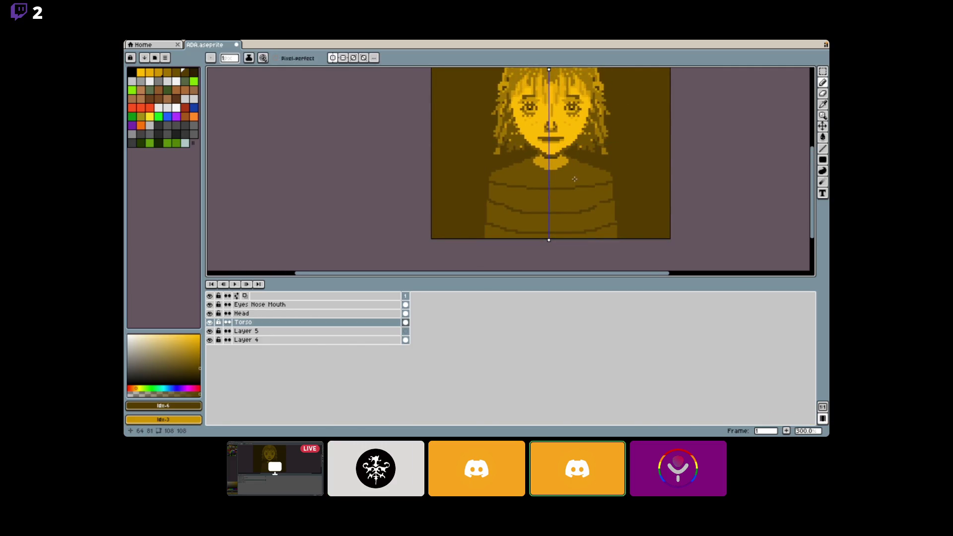
mouse_move(574, 178)
left_mouse_down()
mouse_move(543, 219)
mouse_move(532, 212)
left_mouse_up()
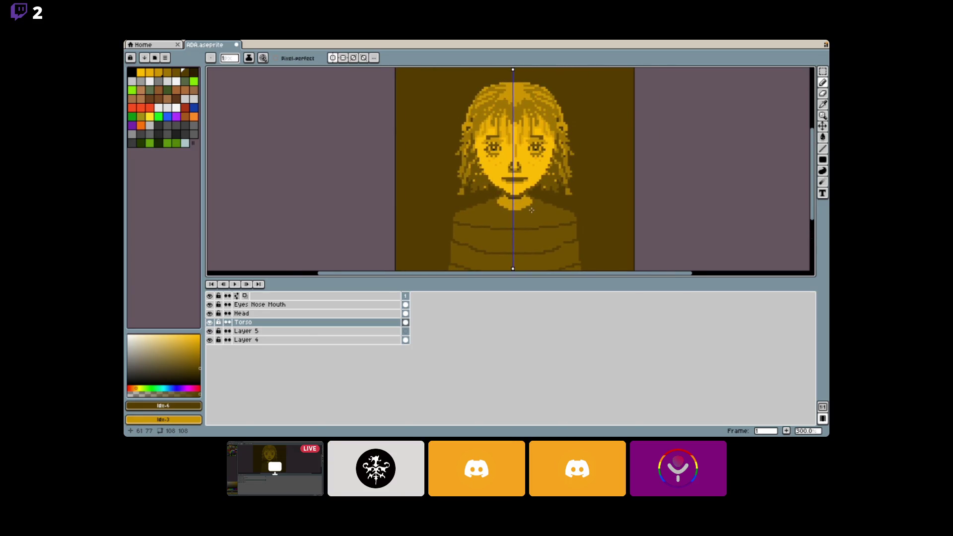
mouse_move(530, 208)
left_mouse_down()
mouse_move(511, 198)
mouse_move(507, 181)
left_mouse_up()
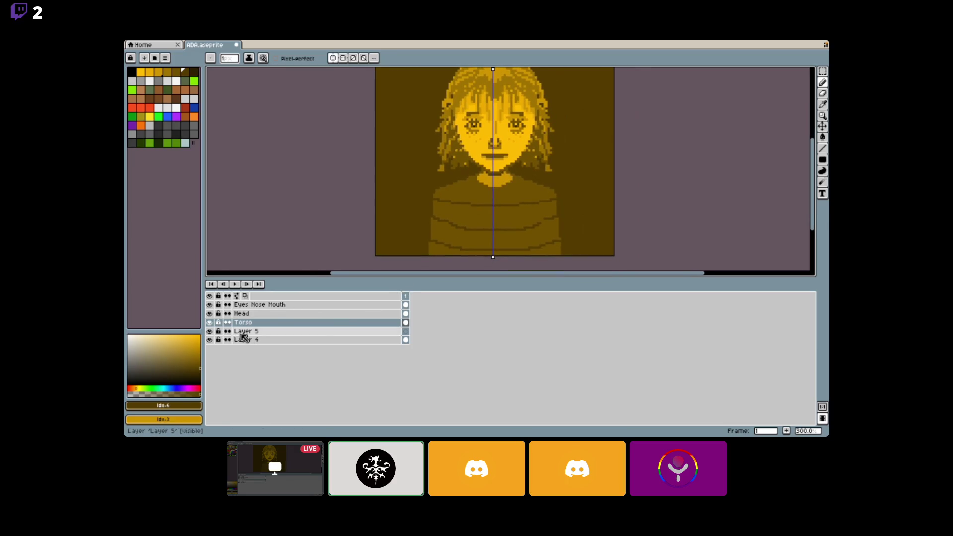
left_click_drag(491, 258, 493, 257)
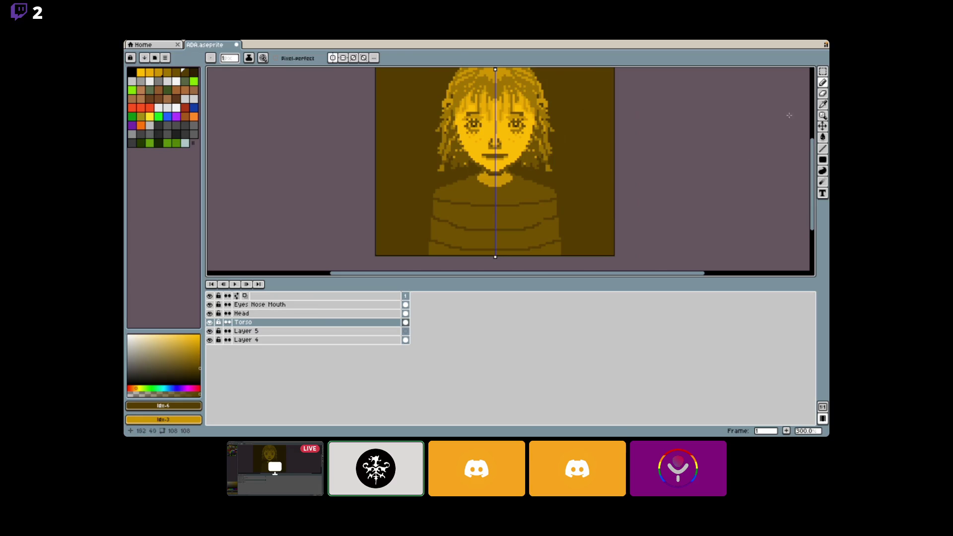
Select a thin band across the sweater with freehand polygon selection, then click the canvas to settle it.
key("shift+q")
left_click_drag(613, 172, 495, 175)
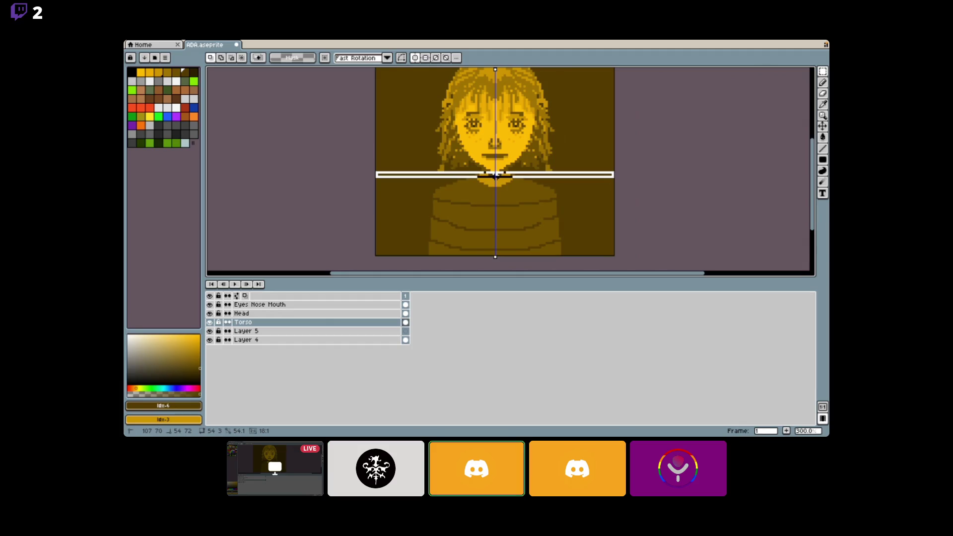
mouse_move(472, 391)
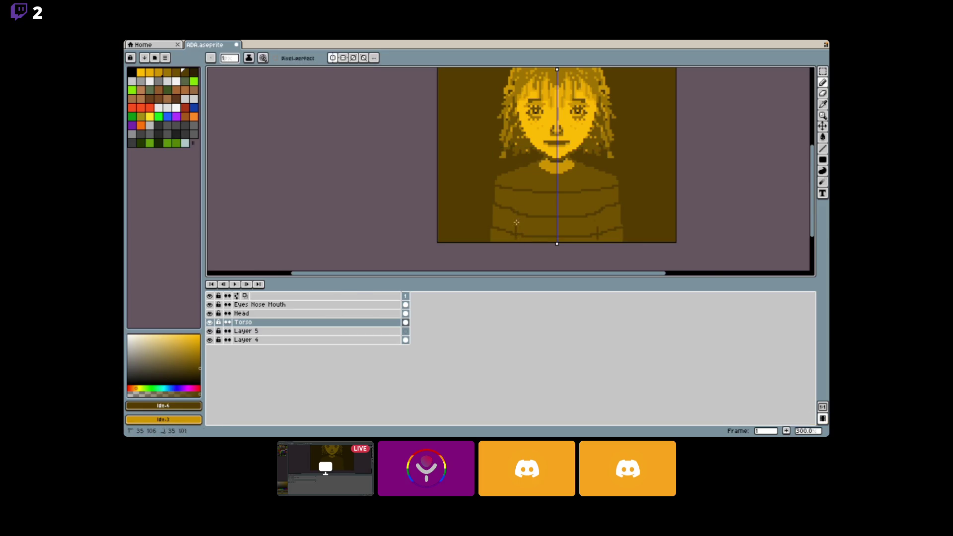
left_click(517, 199)
scroll(542, 233, "down", 1)
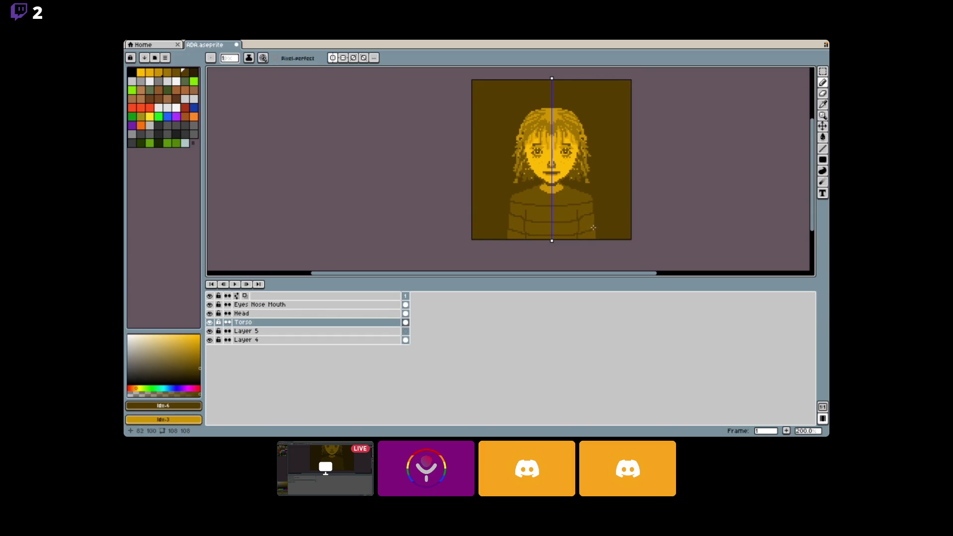
scroll(586, 228, "up", 2)
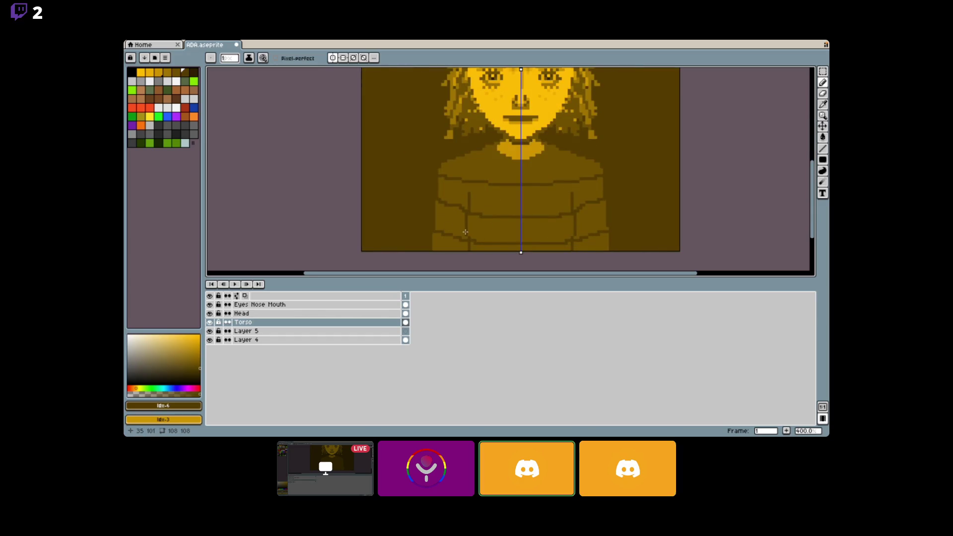
left_click(466, 239)
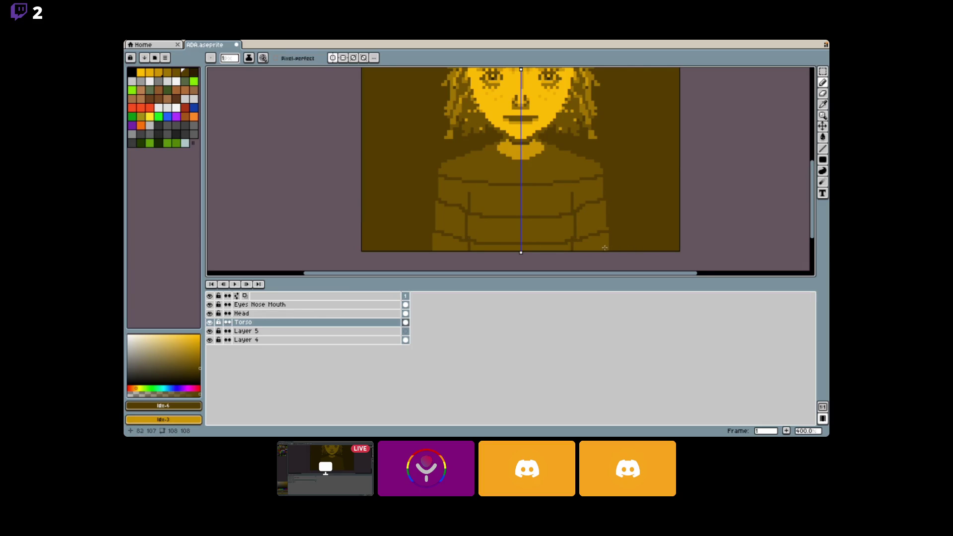
scroll(605, 247, "up", 3)
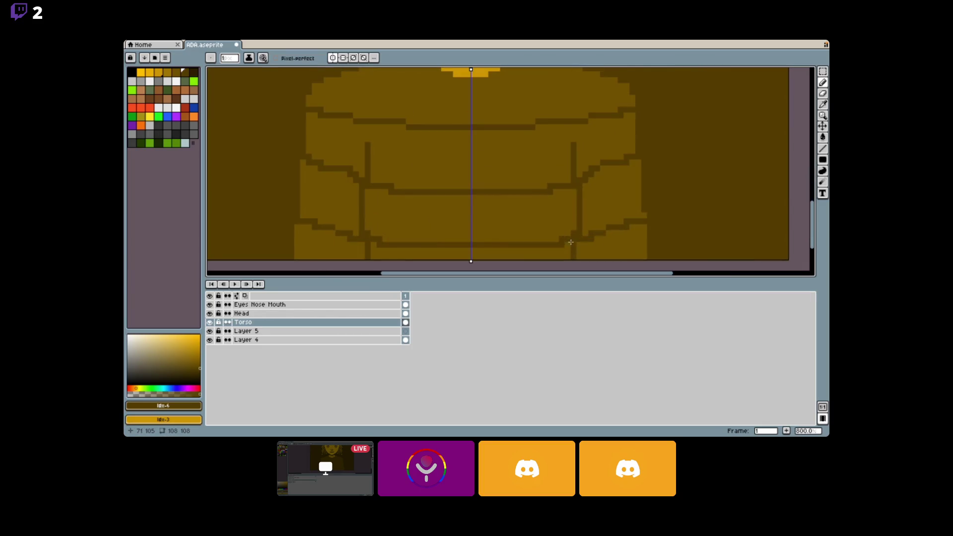
Sample the #6e5300 brown and fill the sweater's arms, shoulder band and lower band with it.
left_click(823, 104)
left_click(617, 171)
left_click(822, 82)
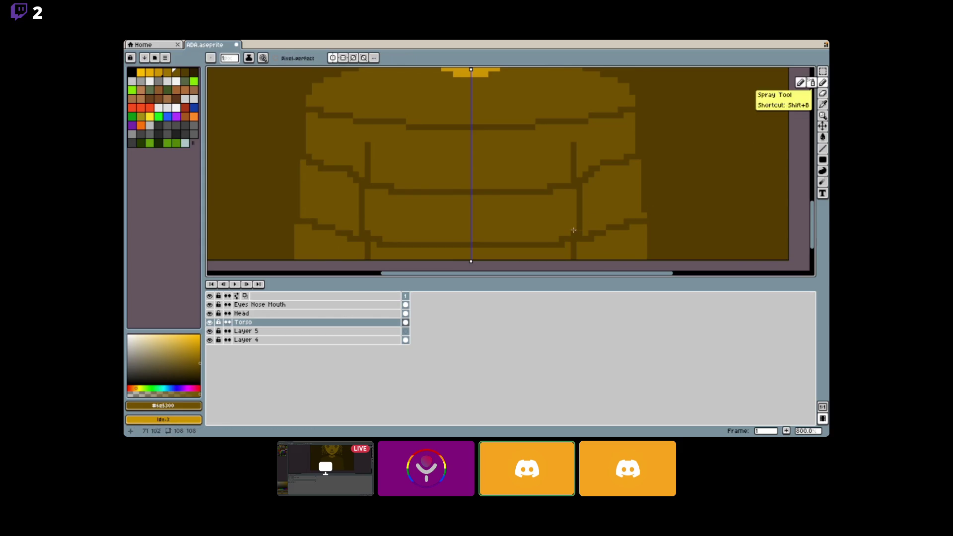
scroll(575, 230, "down", 4)
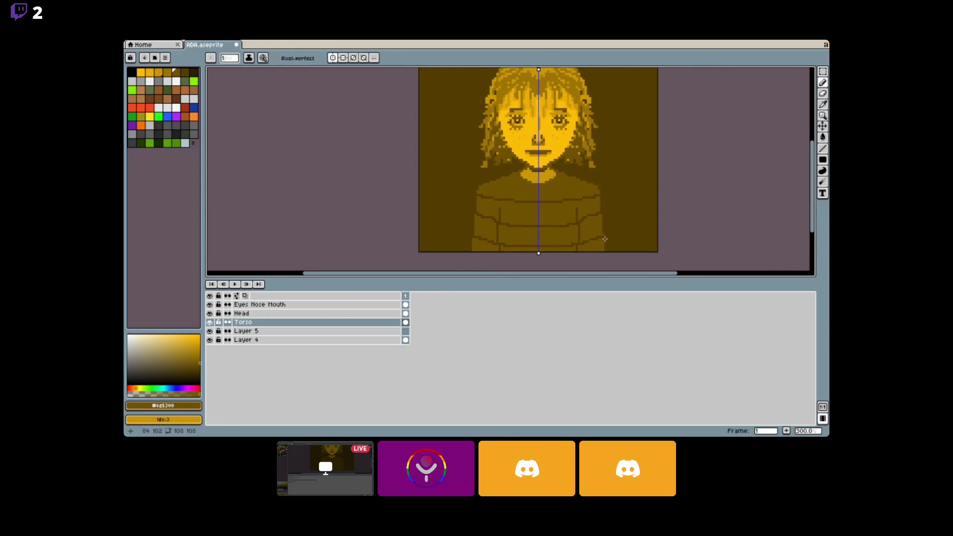
scroll(606, 243, "down", 2)
scroll(590, 237, "up", 2)
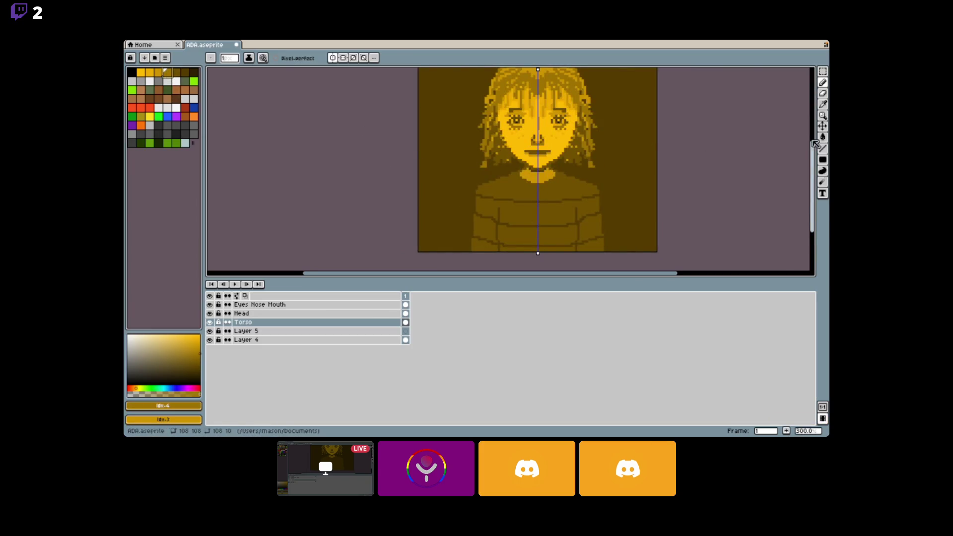
key("g")
left_click(590, 226)
left_click(585, 191)
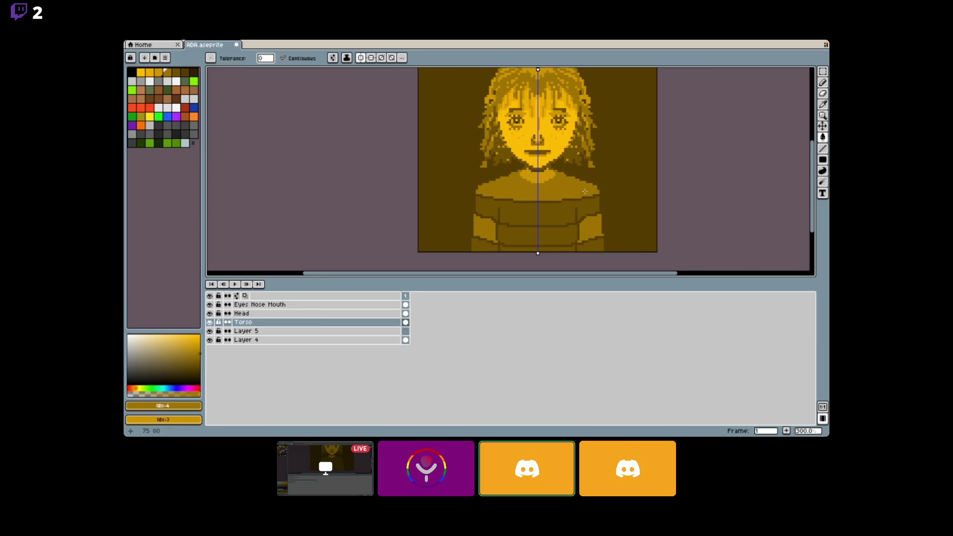
left_click(576, 234)
scroll(576, 248, "down", 1)
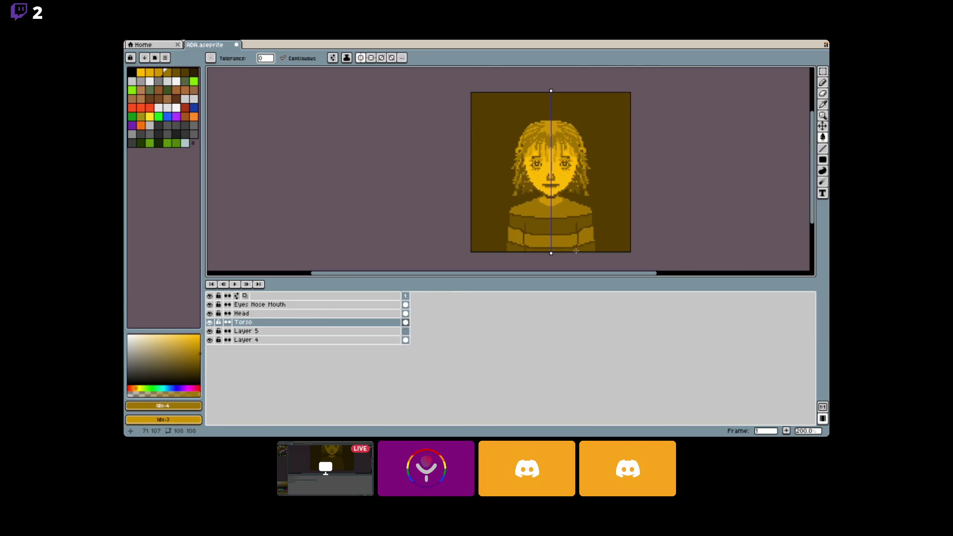
scroll(564, 242, "up", 1)
scroll(590, 242, "down", 2)
scroll(583, 248, "up", 3)
scroll(581, 252, "down", 2)
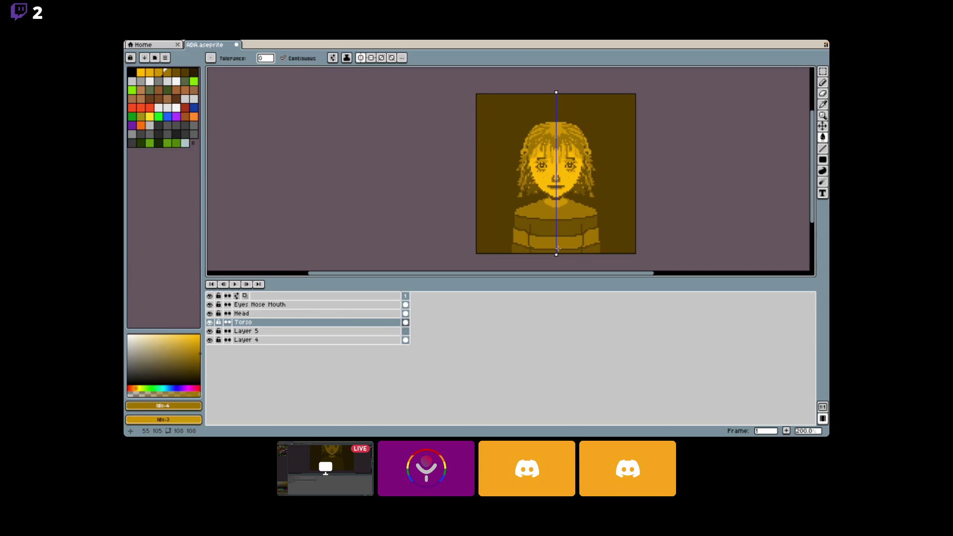
scroll(556, 248, "up", 4)
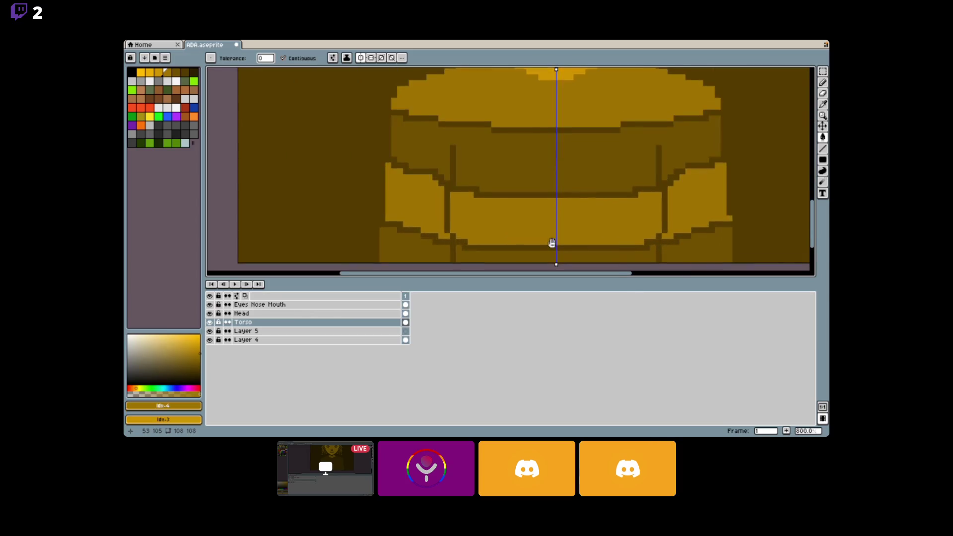
Sample the dark #543f00 brown and draw a short dark line near the sweater's hem.
left_click(823, 105)
left_click(646, 189)
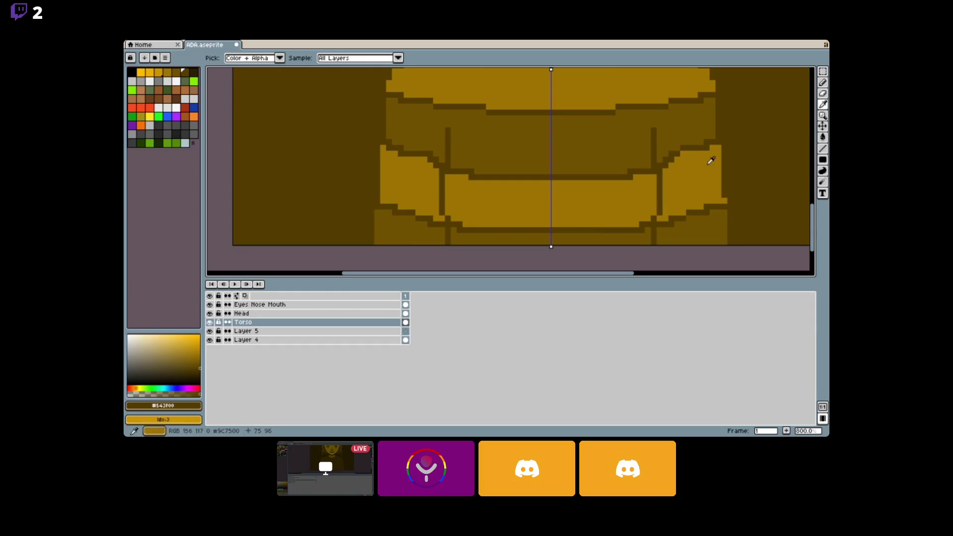
left_click(823, 83)
left_click_drag(546, 224, 566, 225)
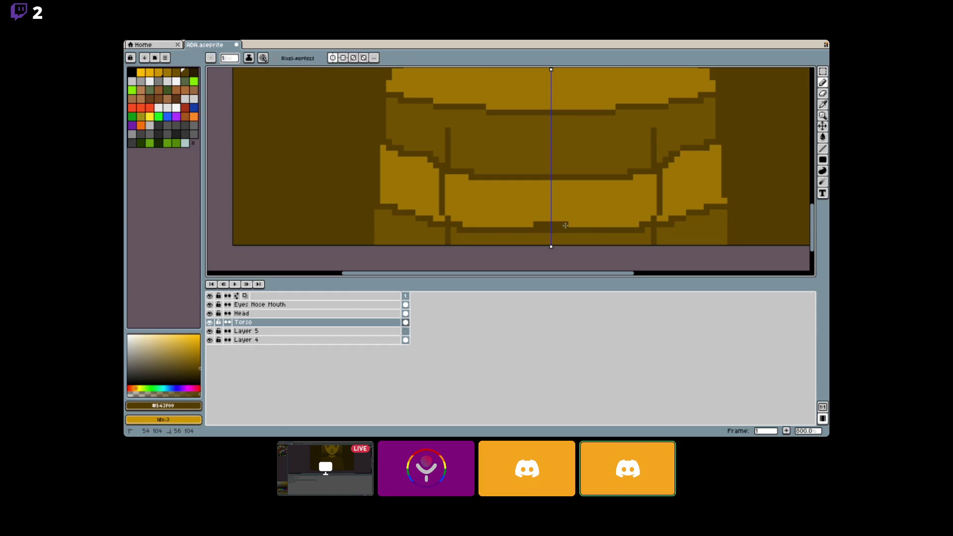
scroll(569, 225, "down", 4)
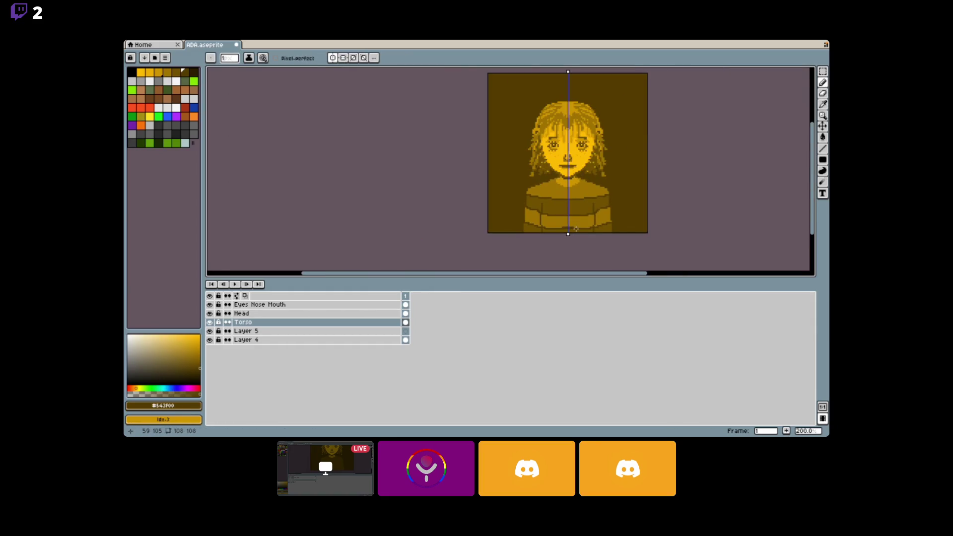
scroll(576, 229, "up", 4)
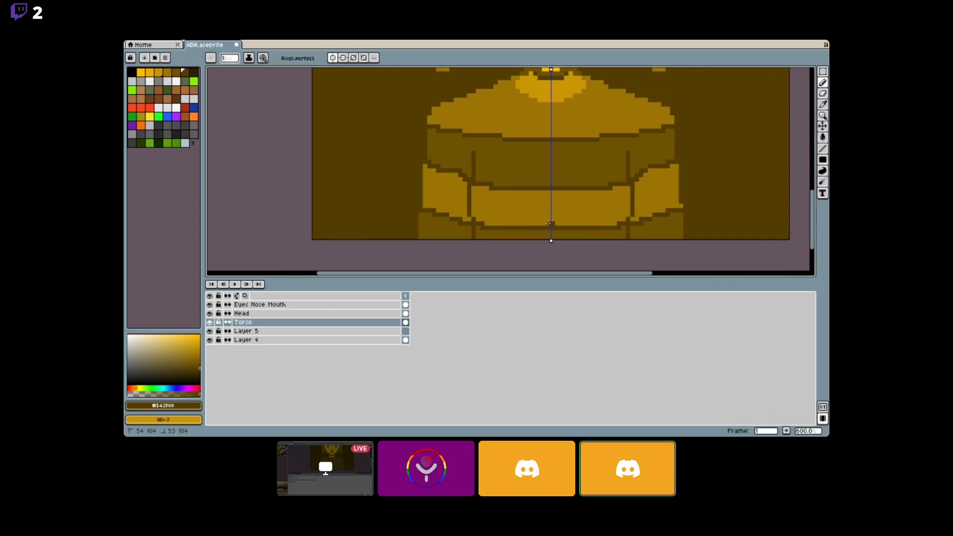
scroll(545, 224, "down", 4)
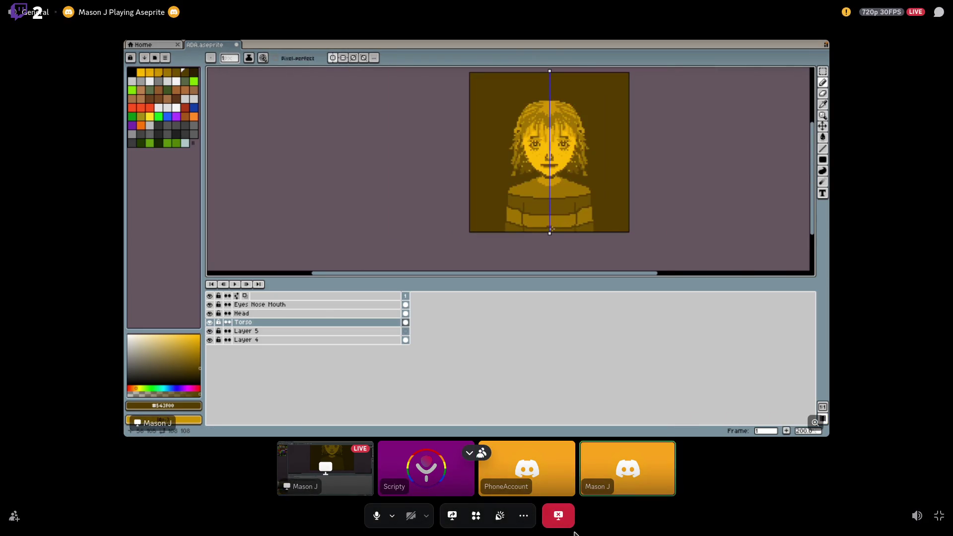
scroll(551, 228, "up", 8)
Re-sample the #6e5300 brown and undo the stray pencil stroke.
key("i")
left_click(762, 128)
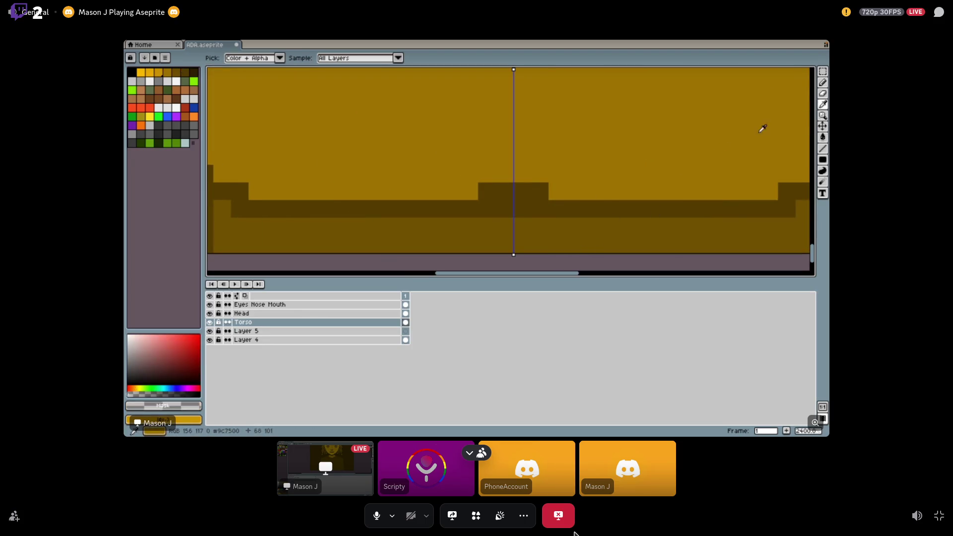
left_click(823, 83)
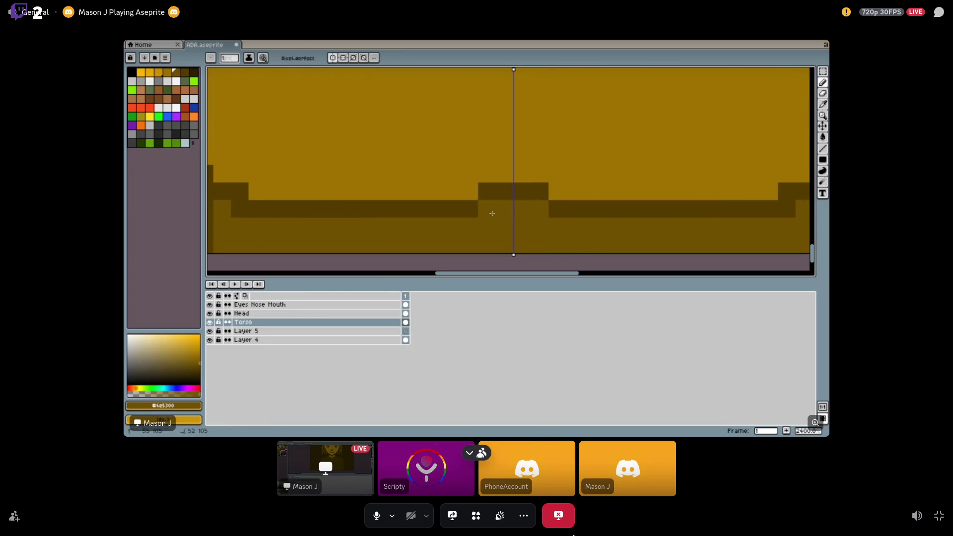
scroll(504, 230, "down", 7)
scroll(504, 230, "down", 1)
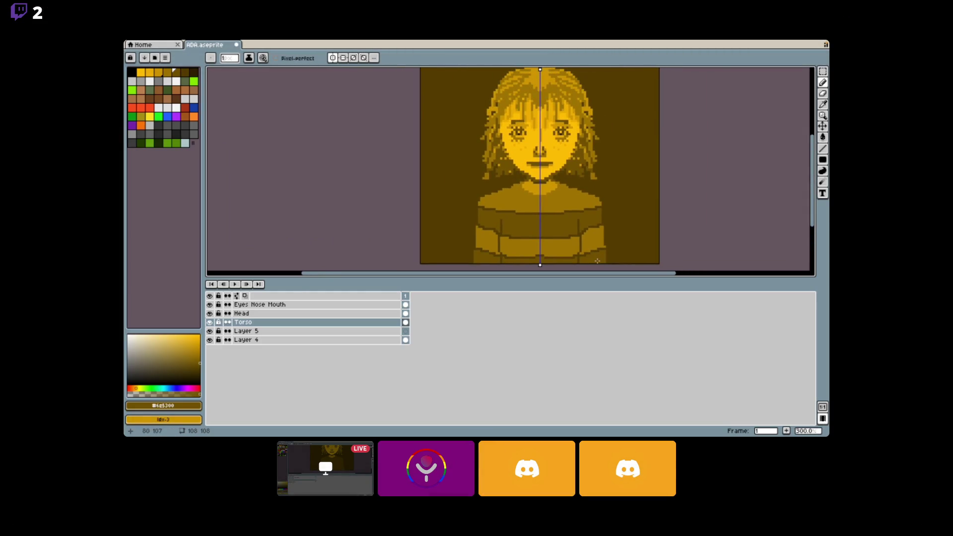
key("ctrl+z")
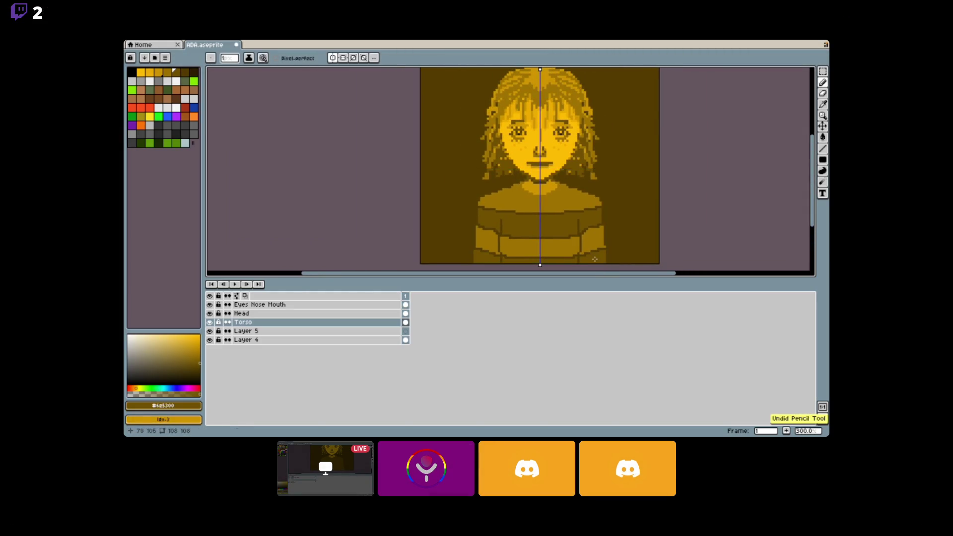
scroll(594, 259, "down", 1)
scroll(600, 257, "up", 6)
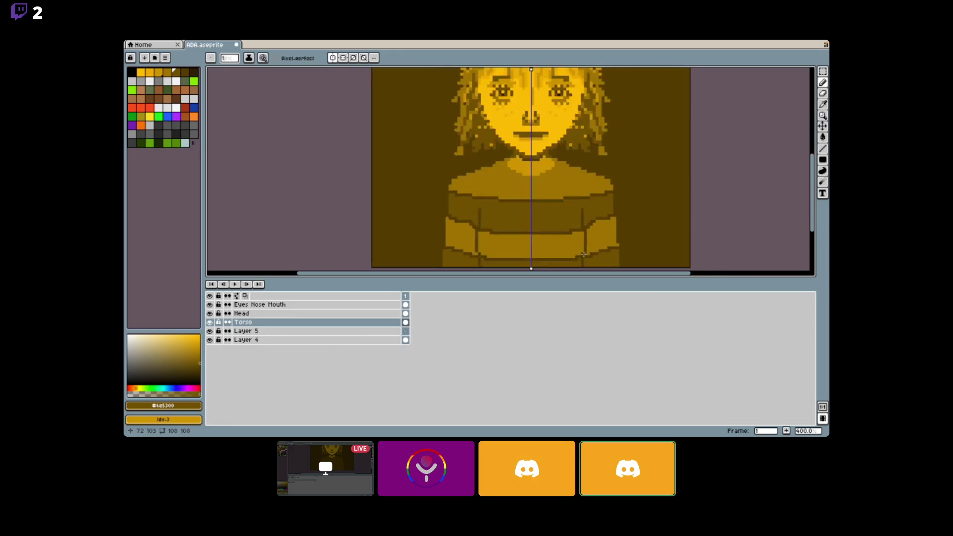
Select a small seam patch, then sample the brown and light #9c7500 sweater shades.
left_click(822, 72)
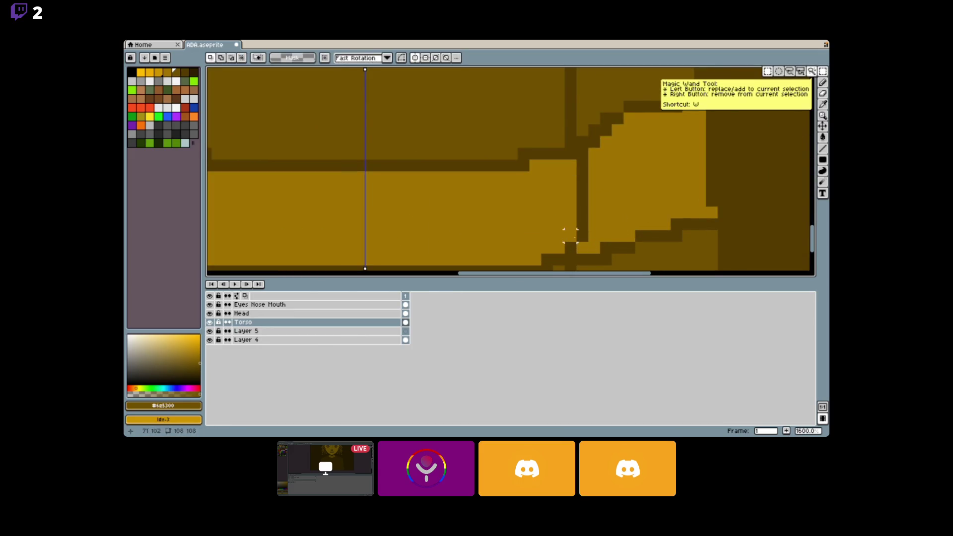
left_click_drag(566, 220, 589, 241)
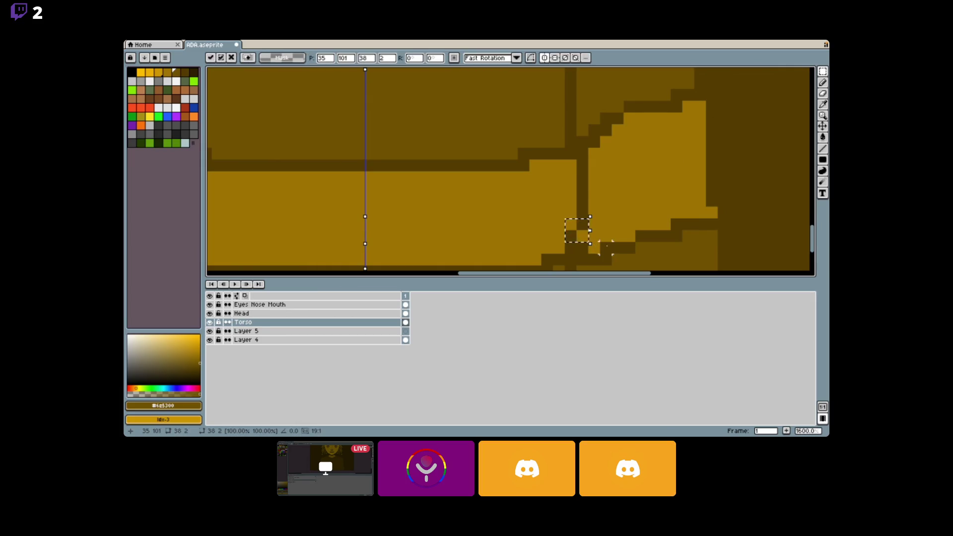
key("ctrl+d")
left_click(823, 104)
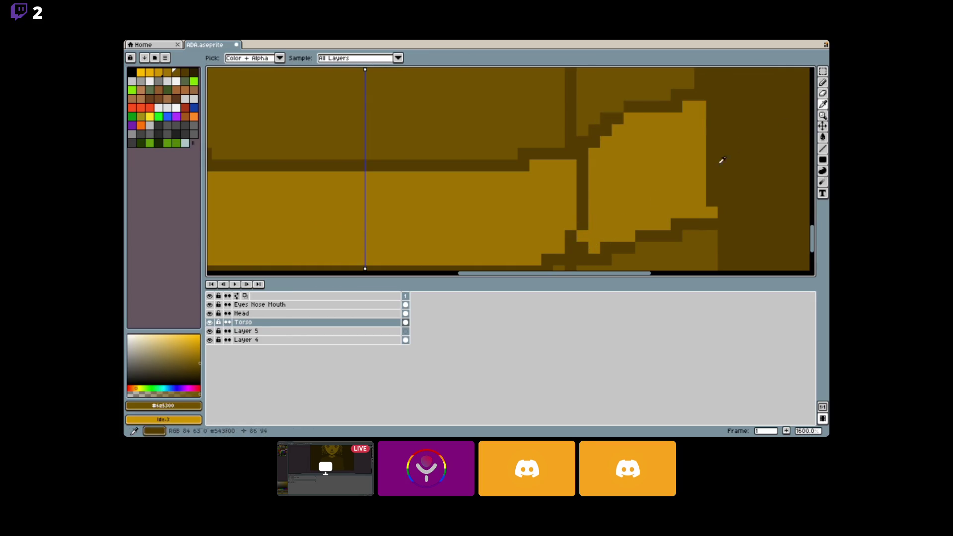
left_click(695, 158)
left_click(823, 82)
scroll(591, 252, "down", 1)
scroll(590, 252, "down", 4)
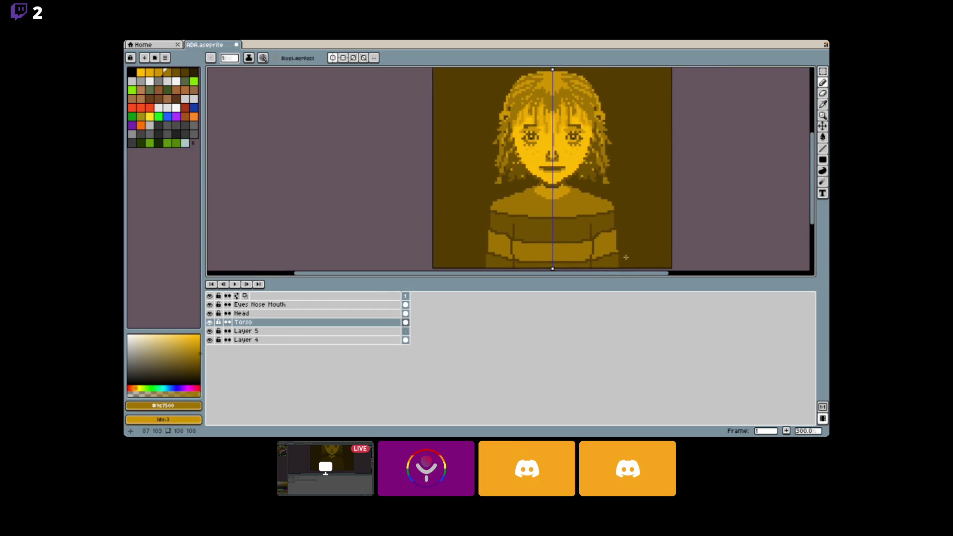
scroll(626, 257, "up", 5)
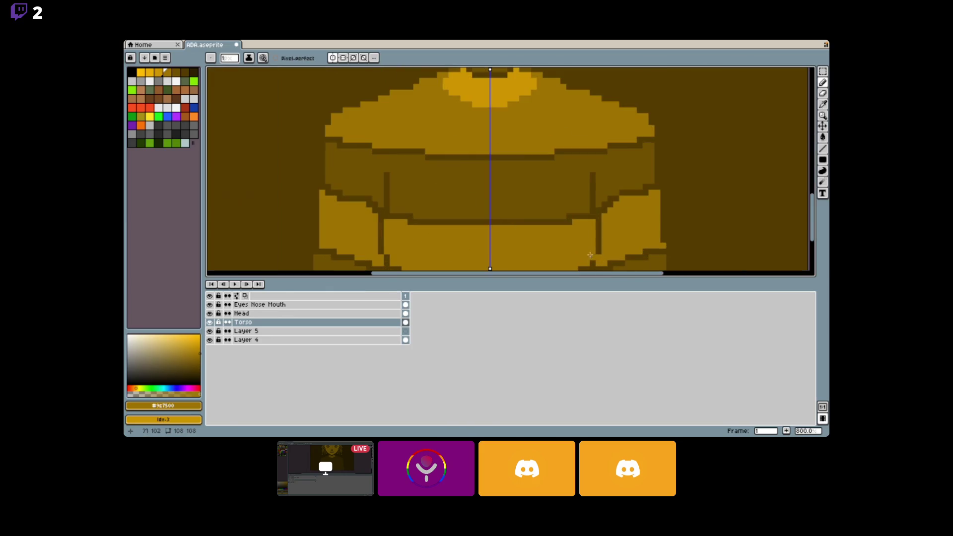
Select a one-pixel column on the sweater fold and shift it slightly left.
key("m")
mouse_move(594, 187)
left_mouse_down()
mouse_move(614, 251)
mouse_move(626, 256)
left_mouse_up()
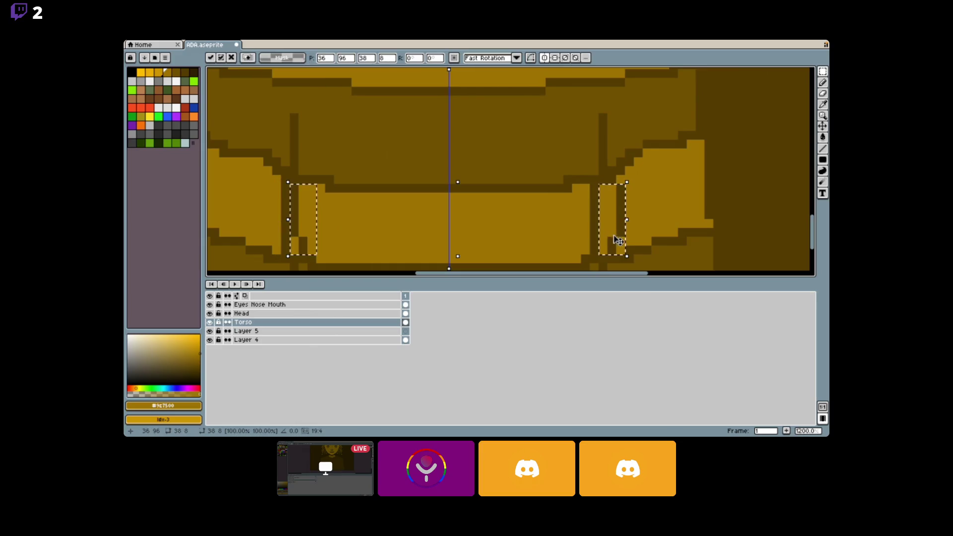
key("Escape")
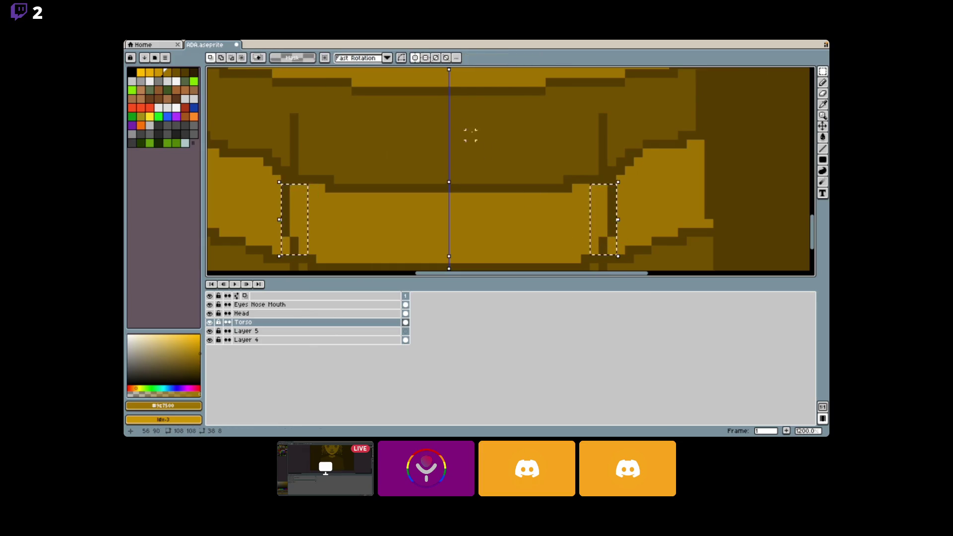
key("ctrl+d")
mouse_move(599, 184)
left_mouse_down()
mouse_move(606, 245)
mouse_move(625, 256)
left_mouse_up()
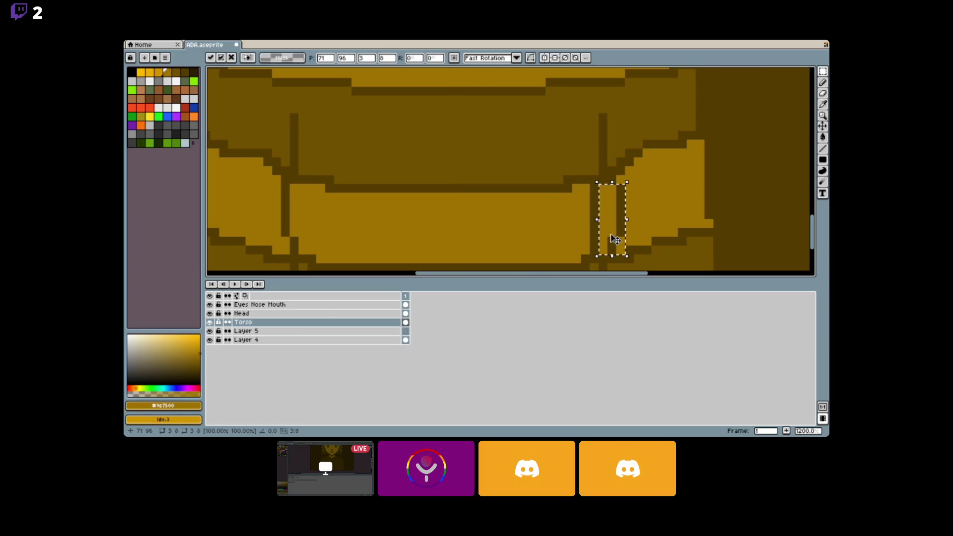
mouse_move(598, 183)
left_mouse_down()
mouse_move(609, 252)
mouse_move(590, 250)
left_mouse_up()
key("ctrl+d")
Shift another fold column right and nudge two small 2x2 torso pixel blocks.
mouse_move(285, 188)
left_mouse_down()
mouse_move(315, 251)
mouse_move(312, 224)
mouse_move(321, 233)
mouse_move(308, 184)
left_mouse_up()
key("ctrl+d")
left_click(314, 221)
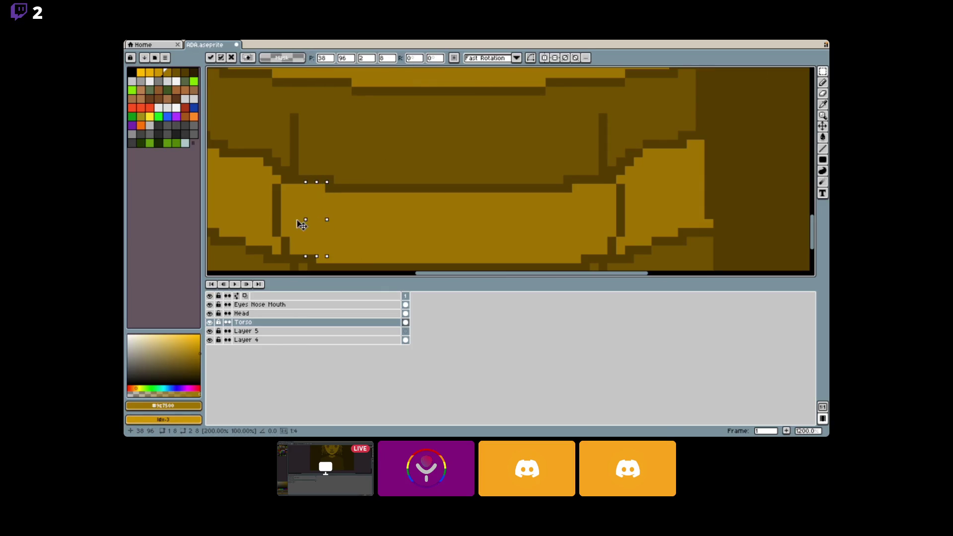
key("ctrl+d")
scroll(456, 244, "down", 6)
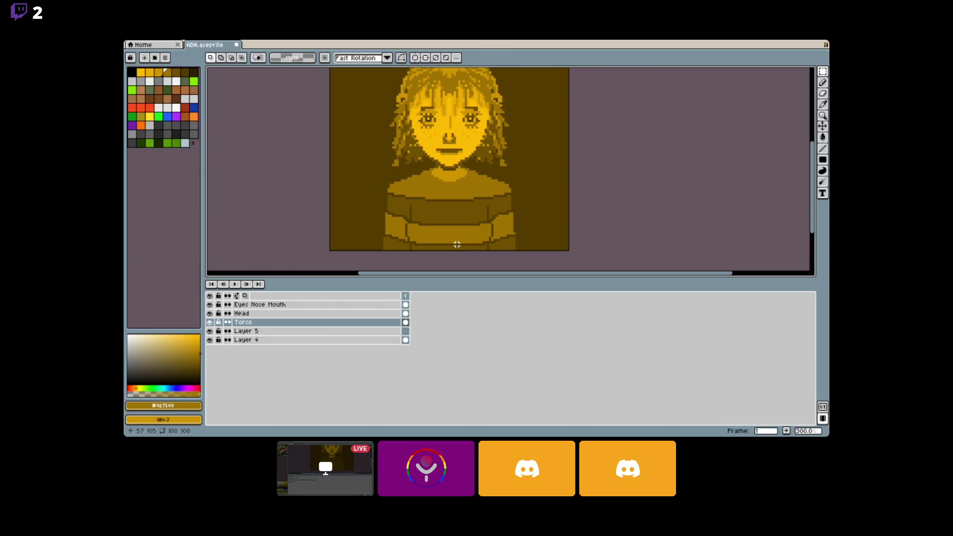
scroll(456, 239, "up", 7)
mouse_move(530, 203)
left_mouse_down()
mouse_move(532, 189)
mouse_move(545, 189)
left_mouse_up()
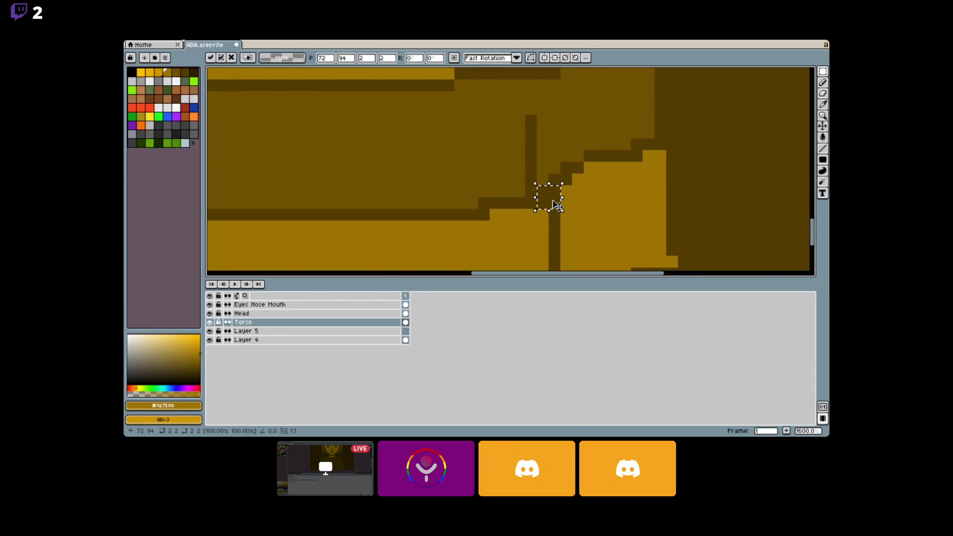
key("ctrl+d")
scroll(521, 207, "down", 6)
scroll(425, 207, "up", 6)
left_click_drag(414, 193, 439, 216)
key("ctrl+d")
scroll(496, 226, "down", 7)
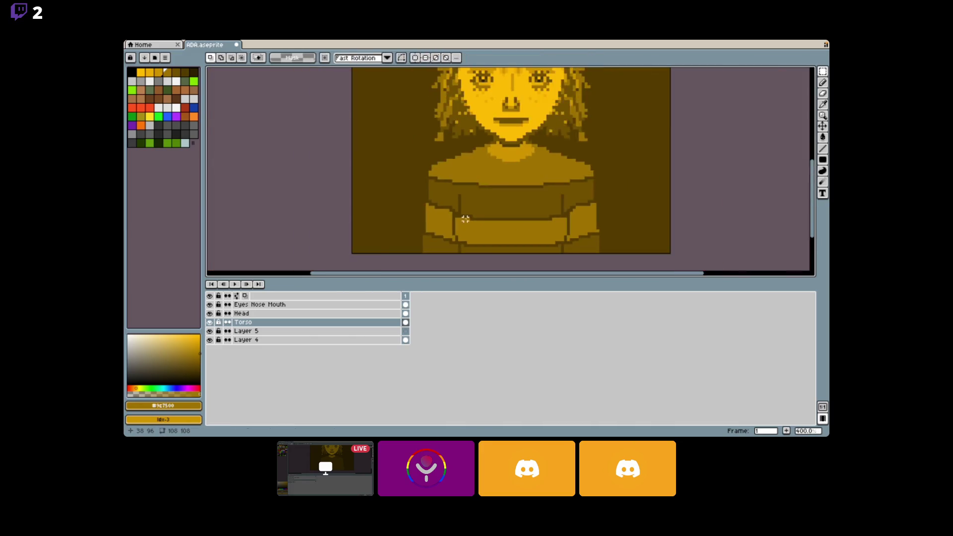
Sample the dark brown #543F00 from the sweater as the drawing colour.
scroll(500, 224, "up", 4)
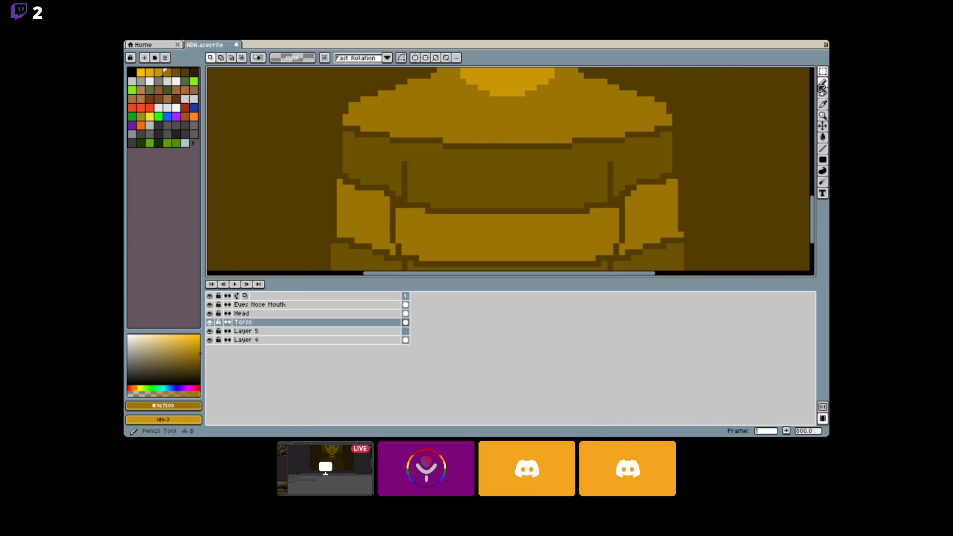
left_click(822, 103)
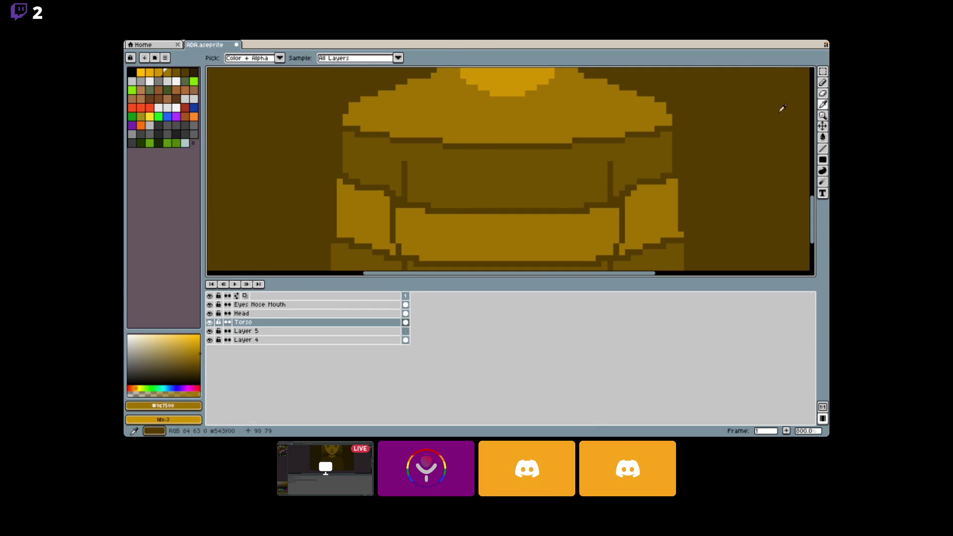
left_click(822, 82)
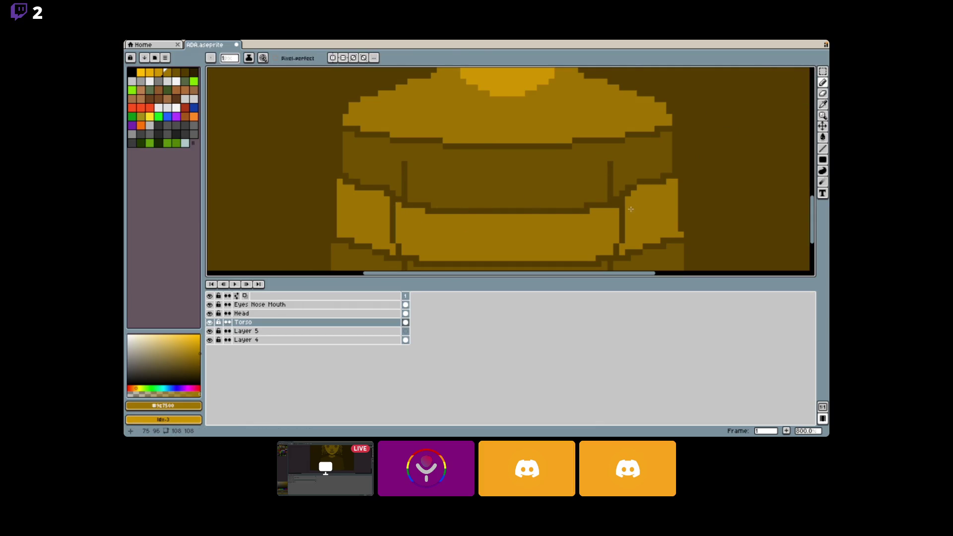
scroll(615, 206, "down", 5)
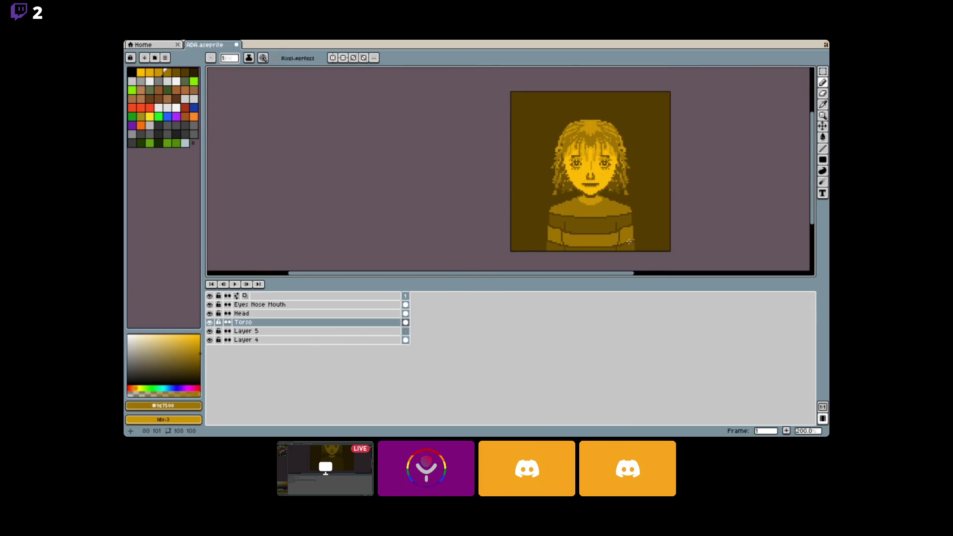
scroll(622, 240, "up", 5)
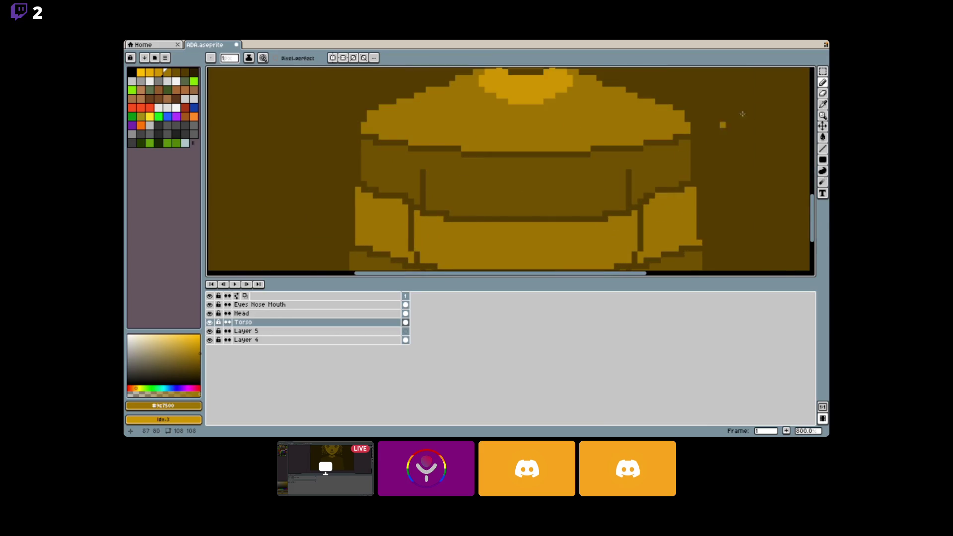
left_click(823, 105)
left_click(621, 211)
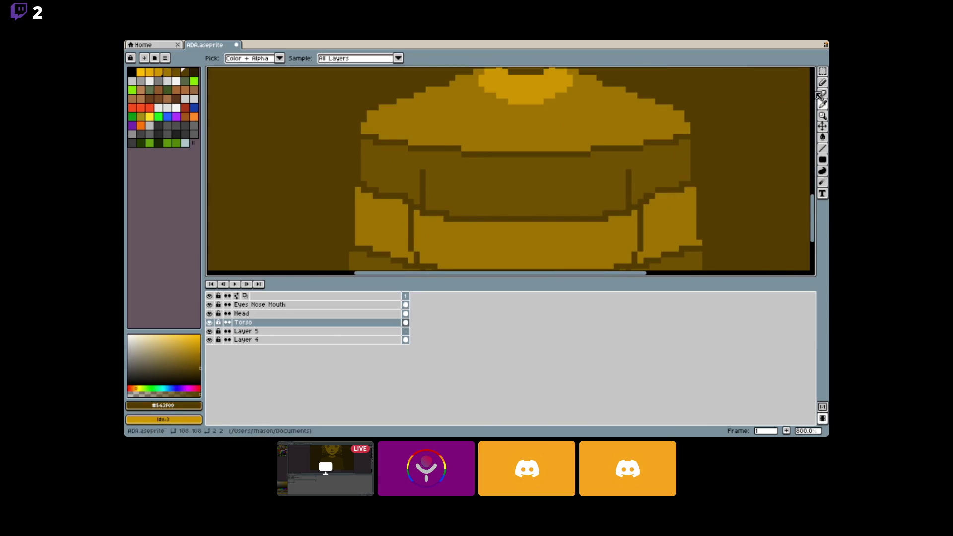
Switch to the Magic Wand and undo the last pixel shift on the torso.
key("w")
scroll(516, 507, "up", 10)
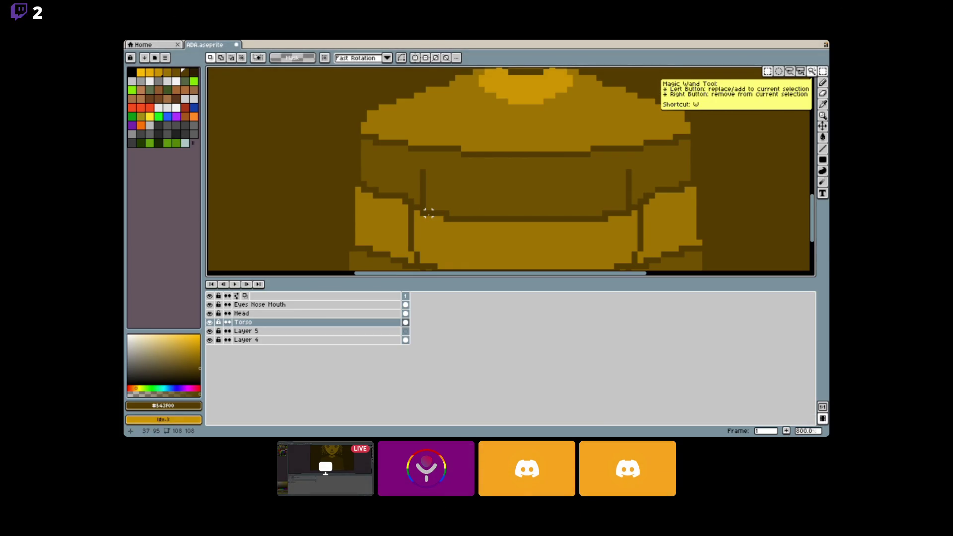
scroll(489, 175, "down", 2)
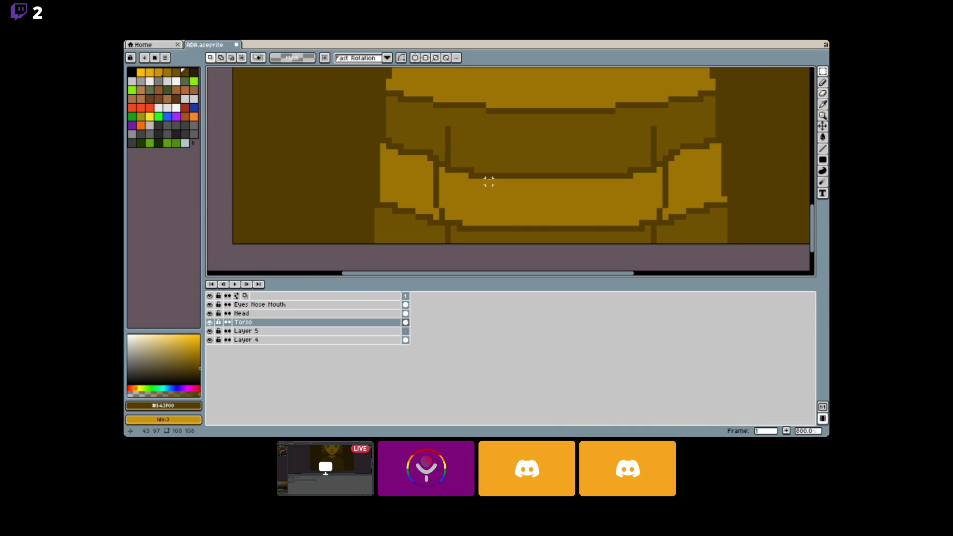
scroll(489, 183, "up", 1)
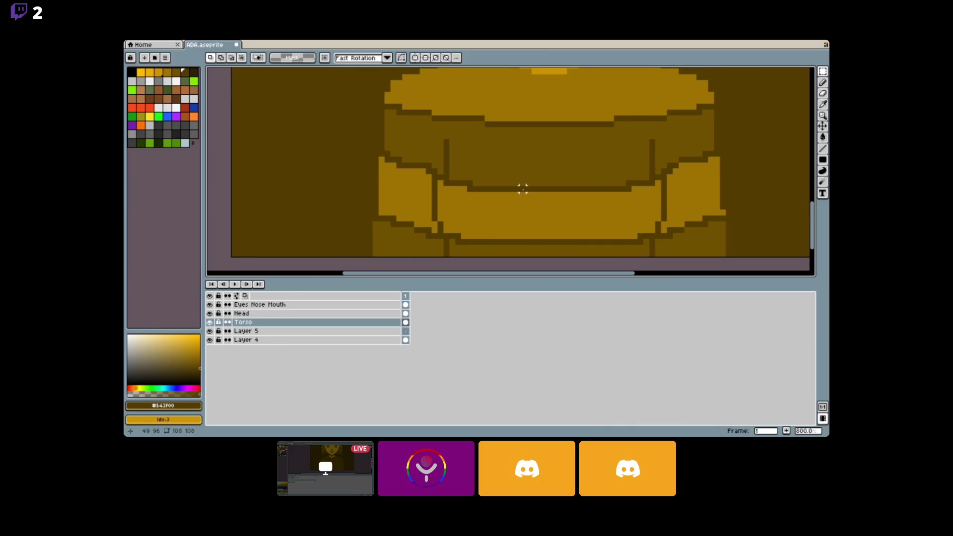
scroll(523, 189, "down", 5)
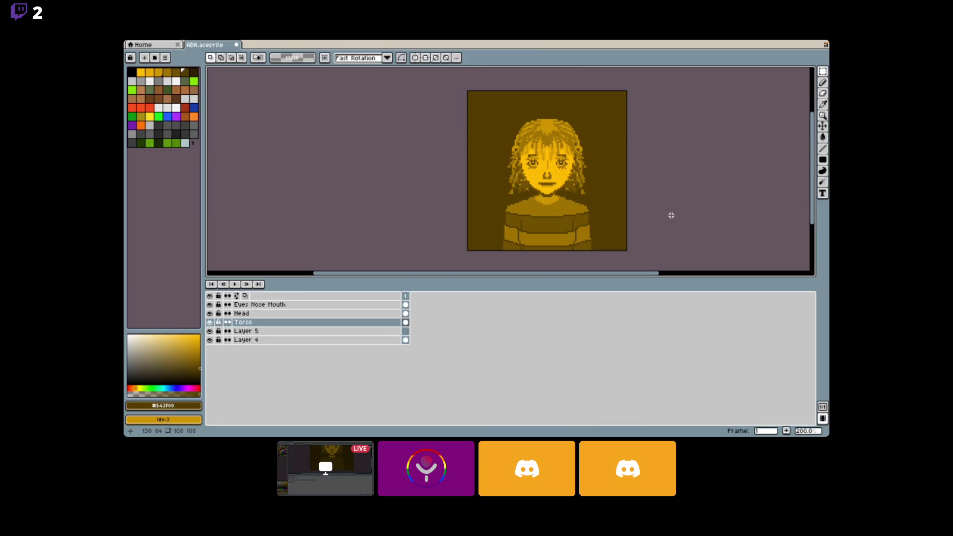
key("ctrl+z")
key("ctrl+z")
Step palette colours with [ and ], then draw a dark line across the sweater's upper band.
mouse_move(511, 505)
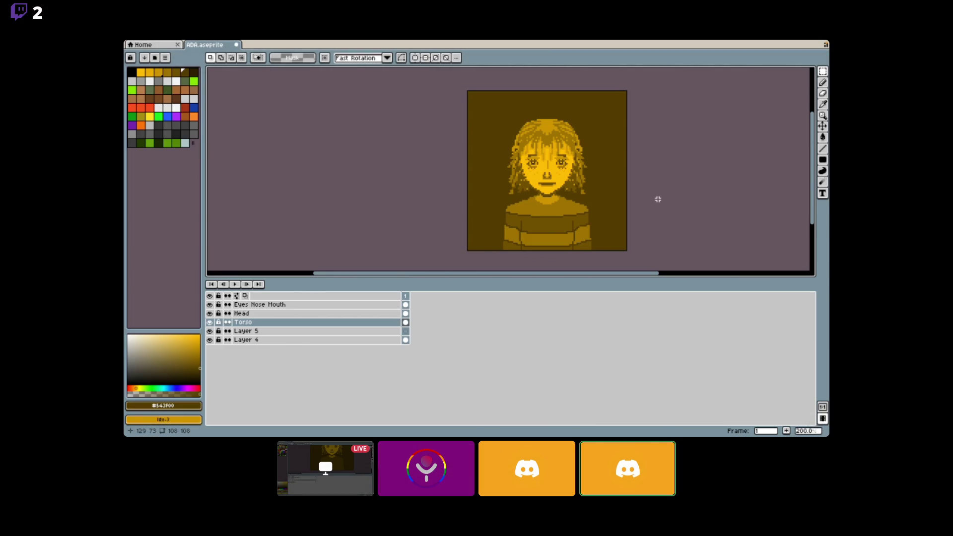
mouse_move(533, 431)
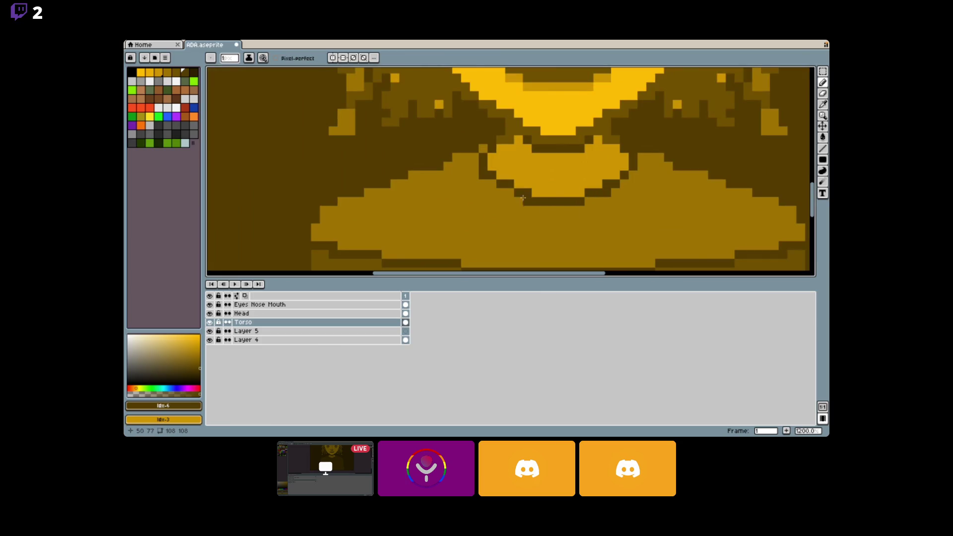
scroll(509, 193, "down", 5)
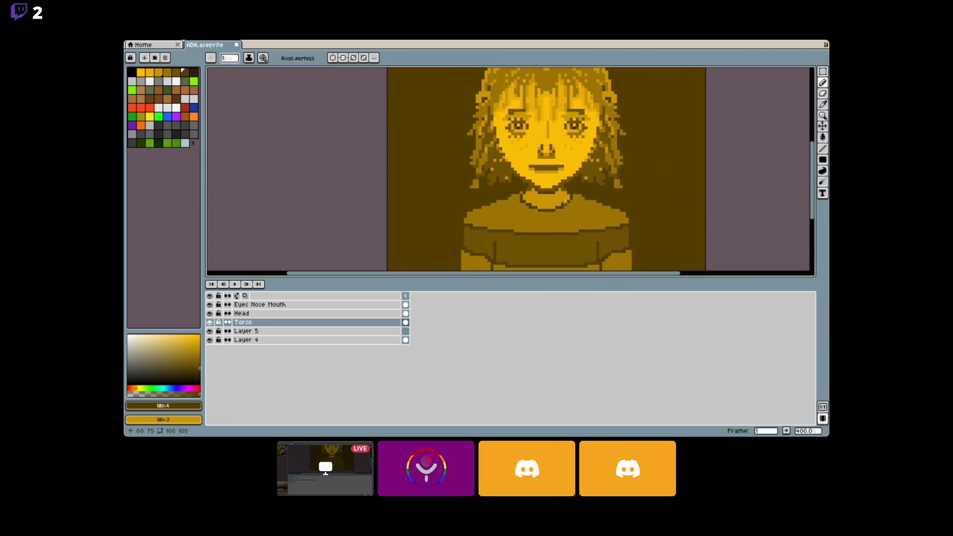
scroll(570, 200, "down", 2)
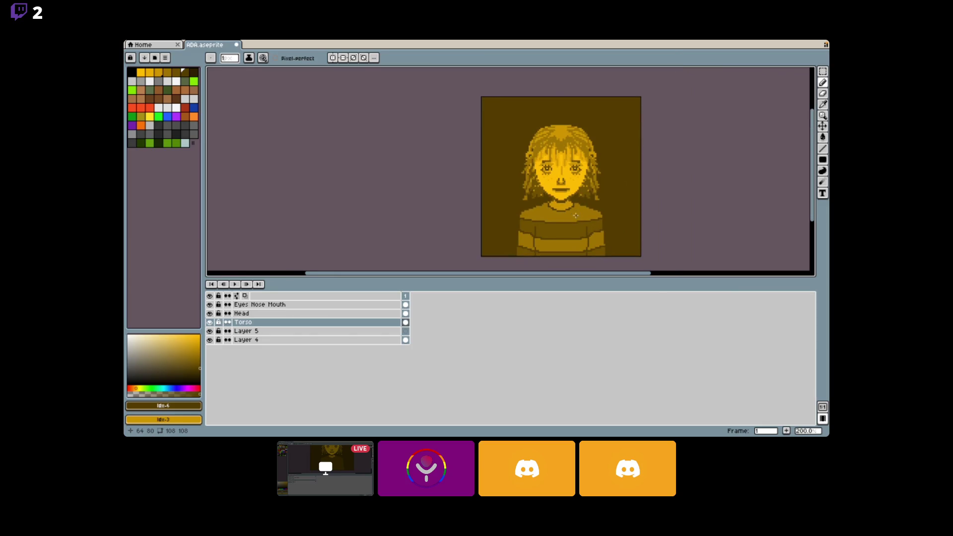
scroll(576, 211, "up", 3)
scroll(576, 212, "up", 4)
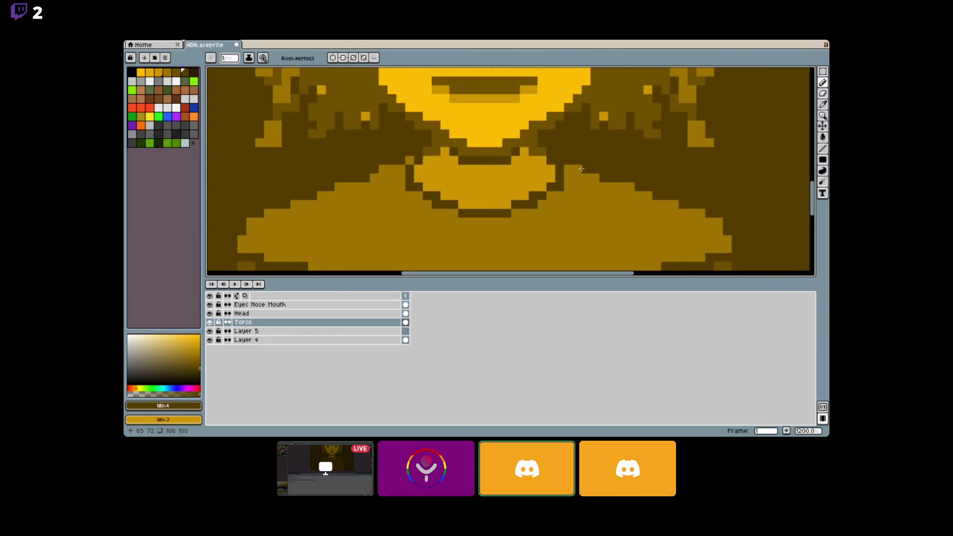
scroll(584, 178, "down", 5)
scroll(548, 215, "up", 5)
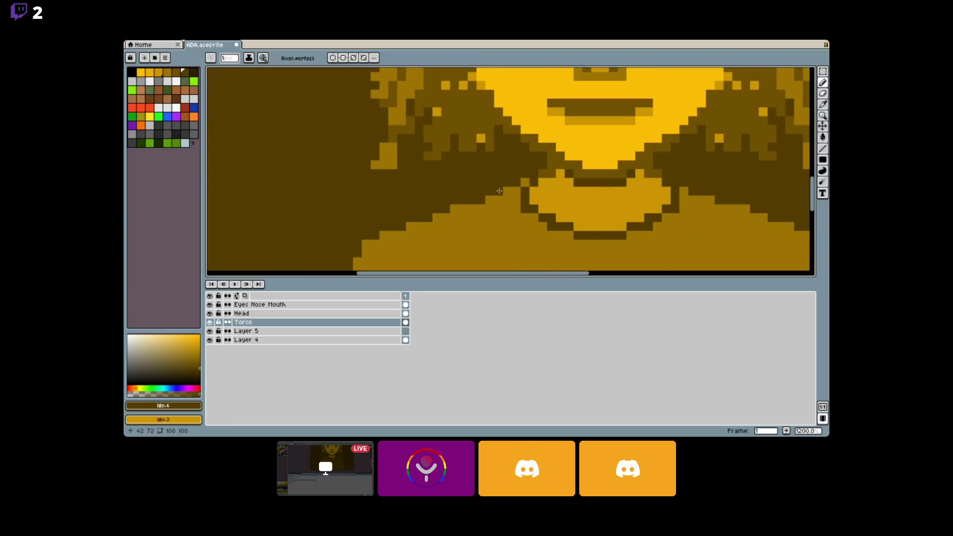
scroll(504, 191, "down", 5)
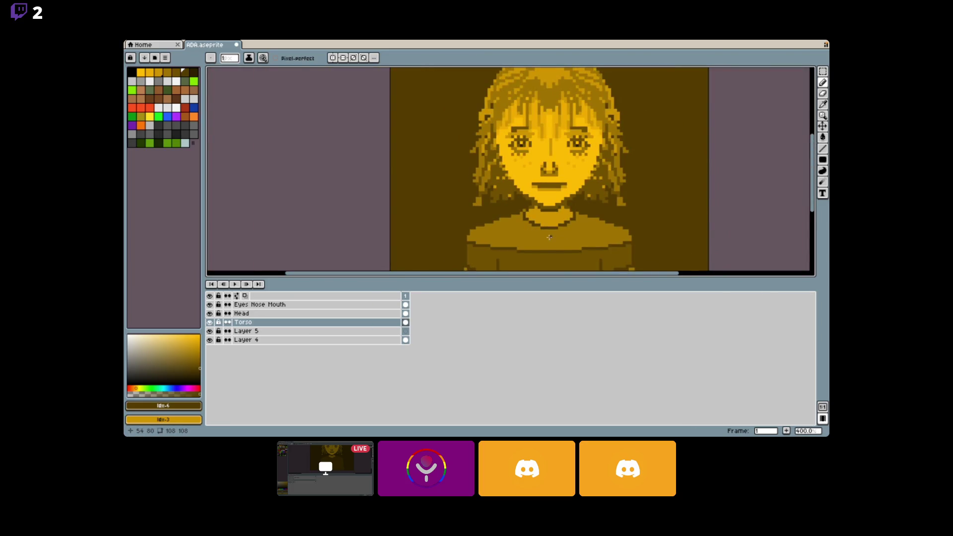
scroll(559, 234, "up", 2)
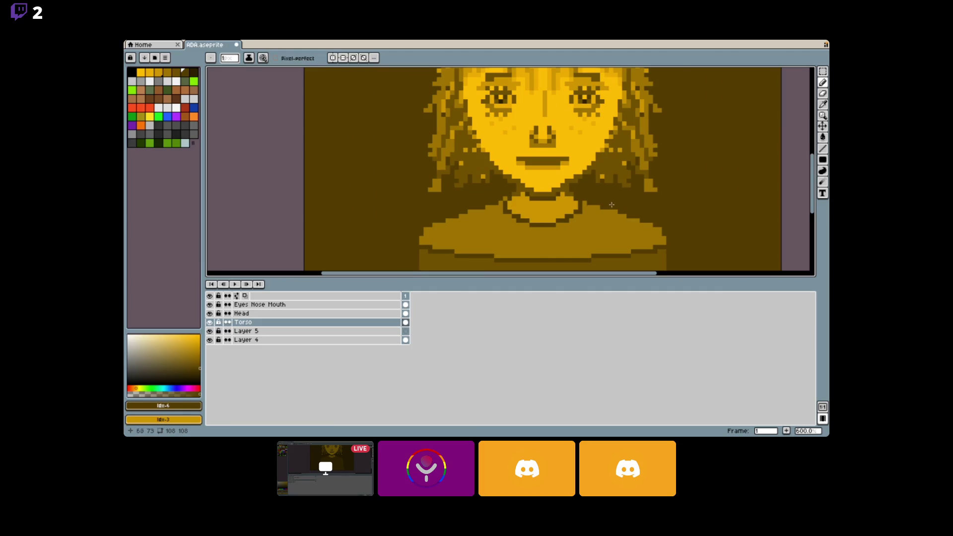
scroll(611, 204, "up", 4)
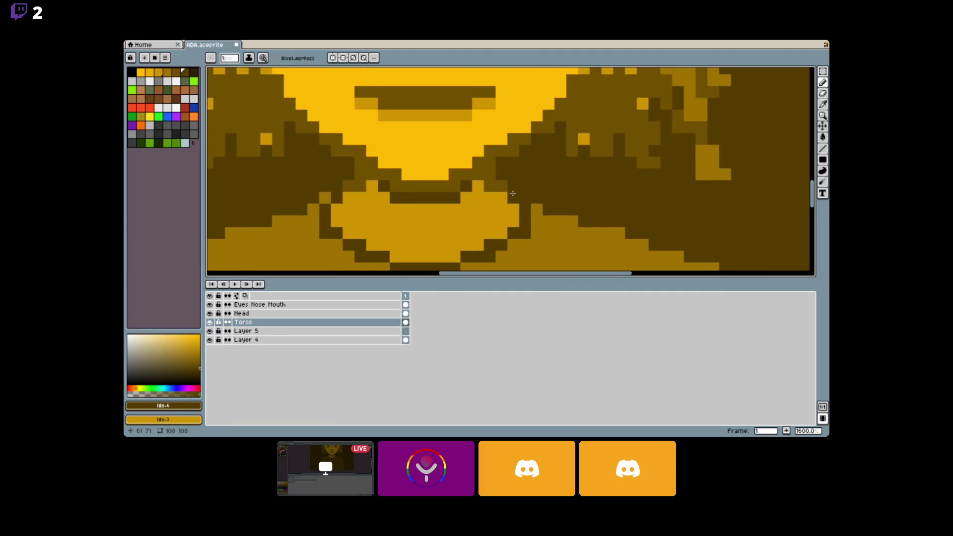
key("bracketleft")
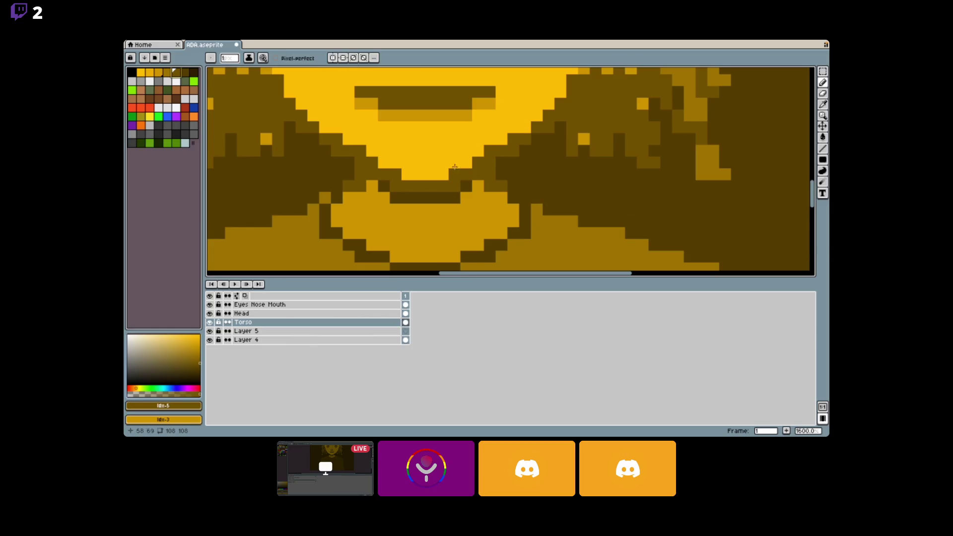
key("bracketleft")
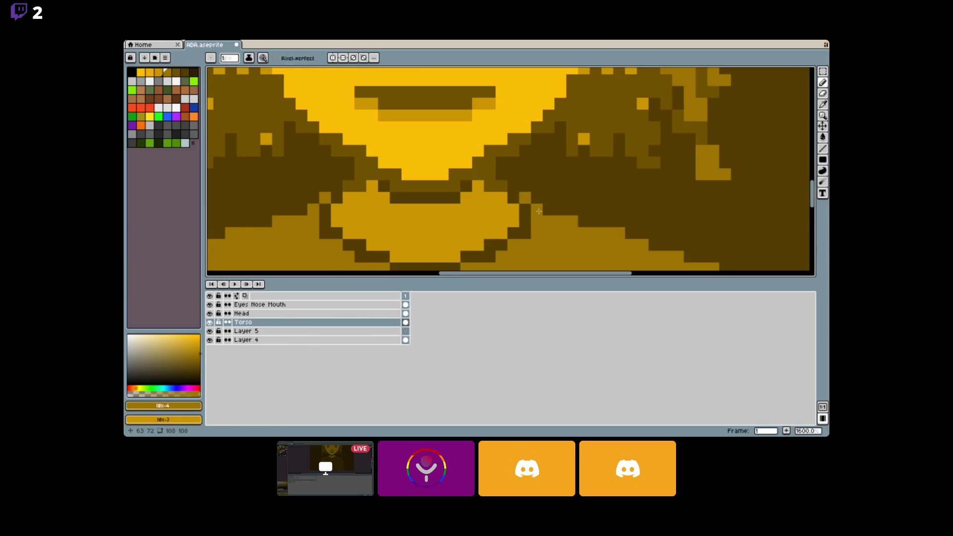
scroll(539, 212, "down", 5)
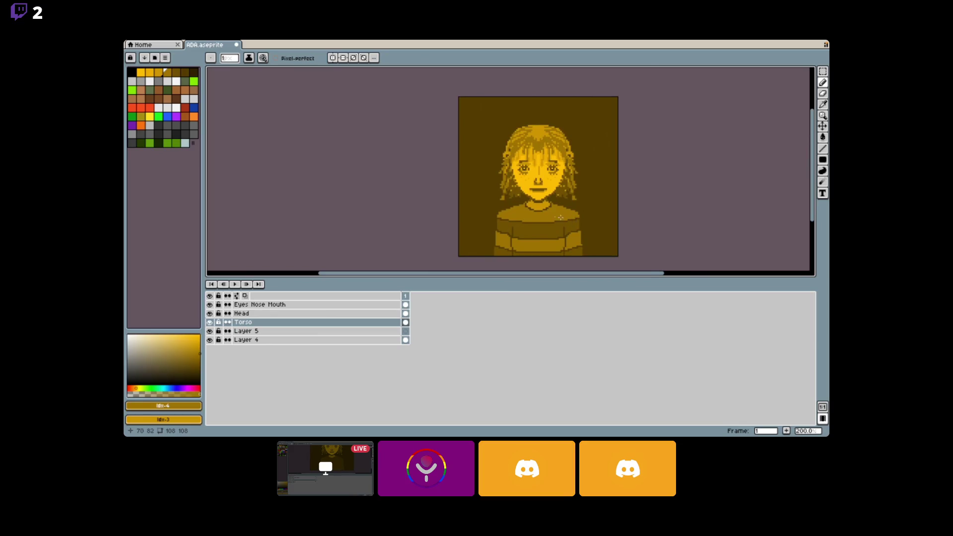
scroll(561, 218, "up", 3)
key("bracketright")
scroll(437, 196, "up", 2)
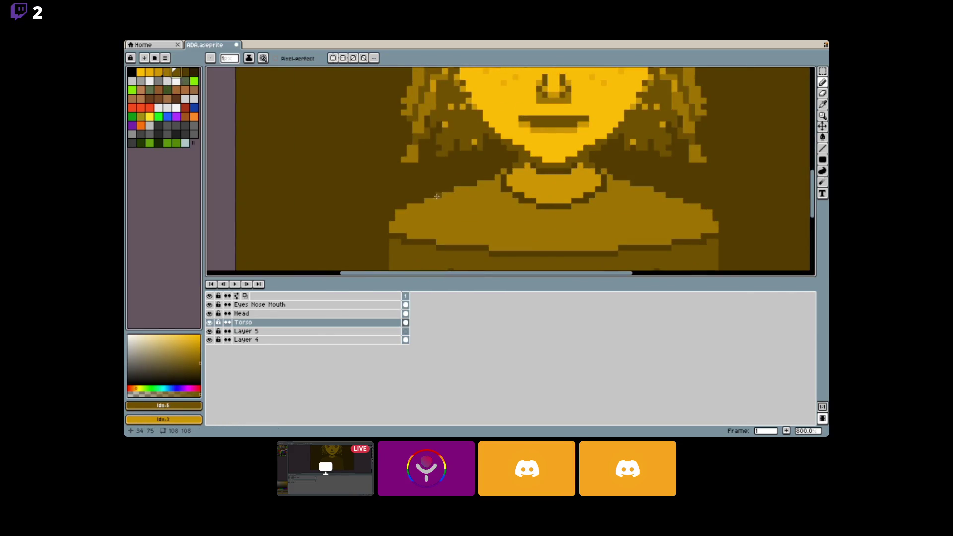
mouse_move(428, 201)
left_mouse_down()
mouse_move(497, 219)
mouse_move(590, 219)
mouse_move(648, 201)
left_mouse_up()
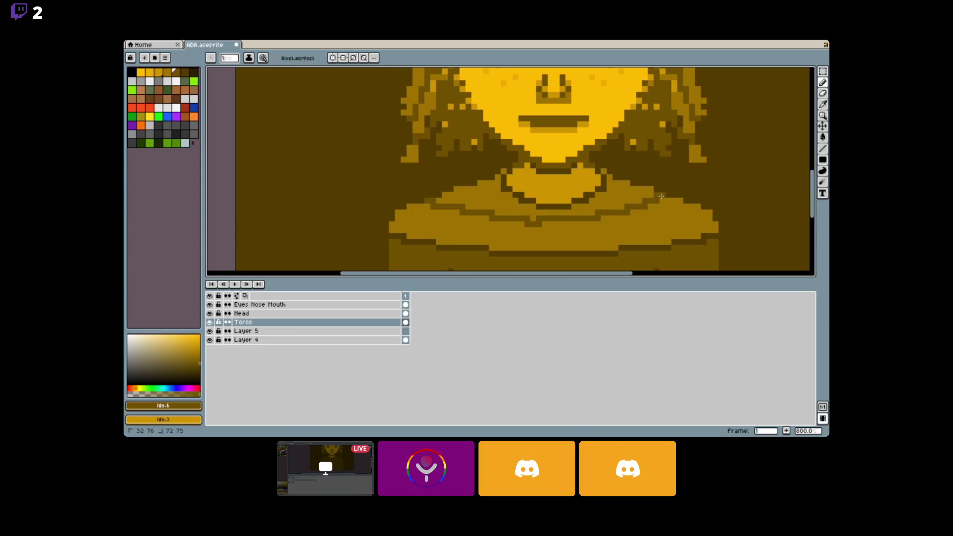
left_click(333, 57)
left_click_drag(447, 196, 525, 207)
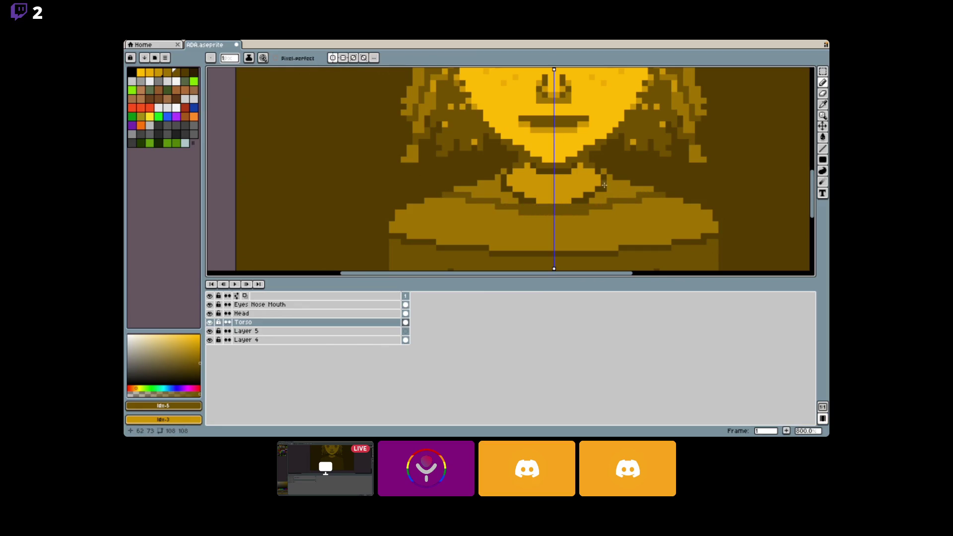
left_click(822, 137)
scroll(623, 201, "down", 3)
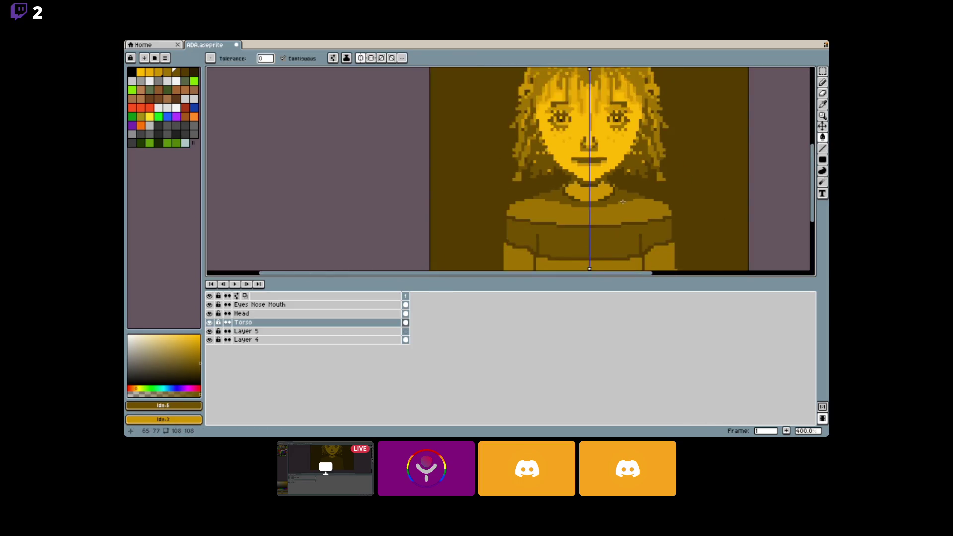
scroll(623, 202, "down", 2)
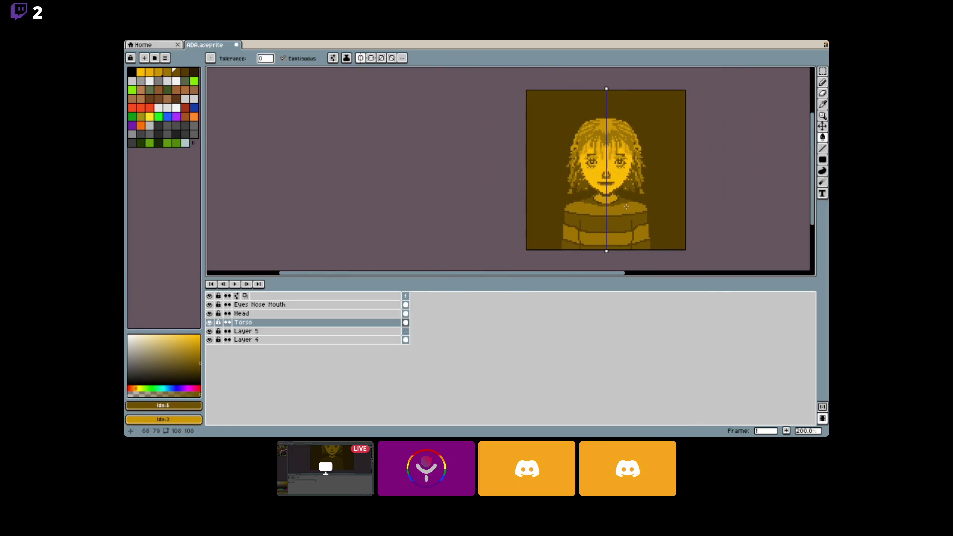
scroll(619, 207, "up", 2)
scroll(619, 207, "down", 3)
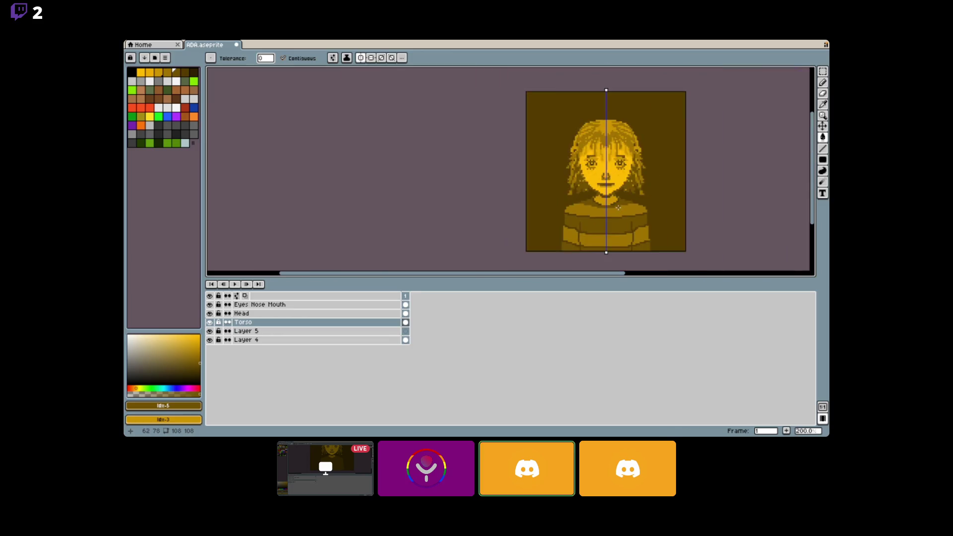
scroll(618, 209, "up", 1)
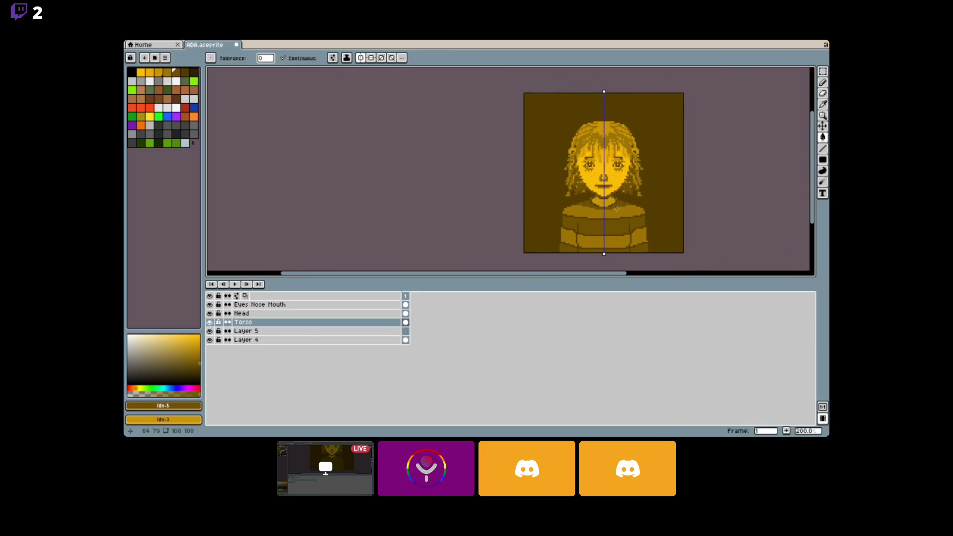
scroll(618, 208, "up", 4)
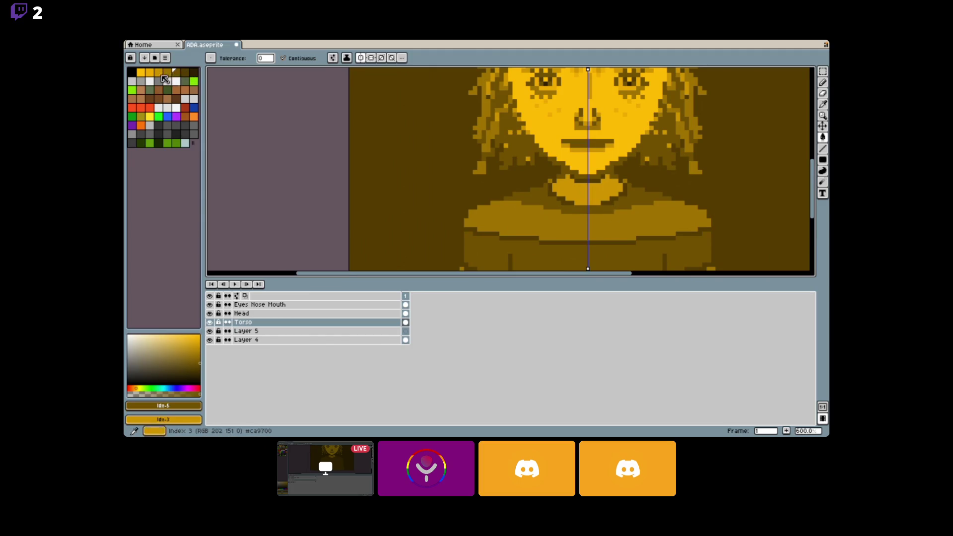
left_click(183, 73)
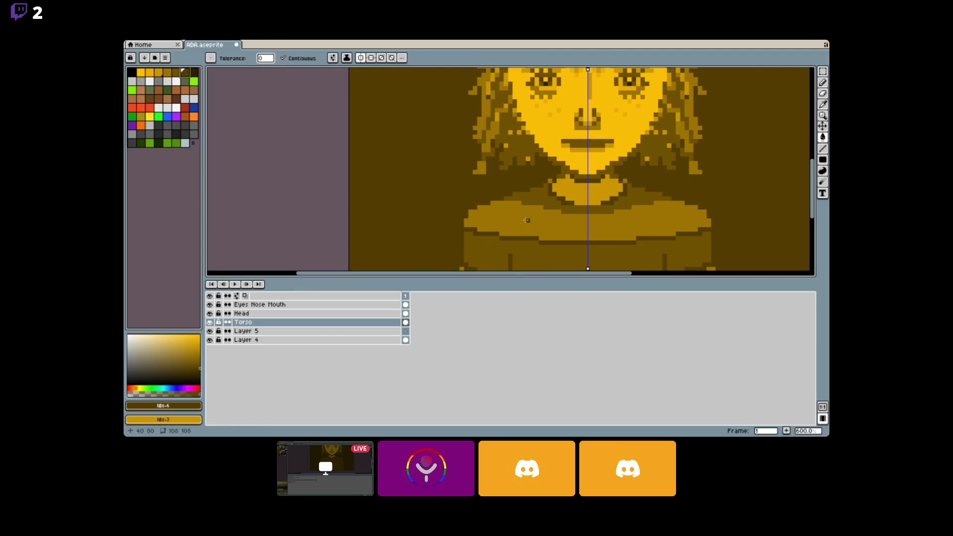
left_click(506, 202)
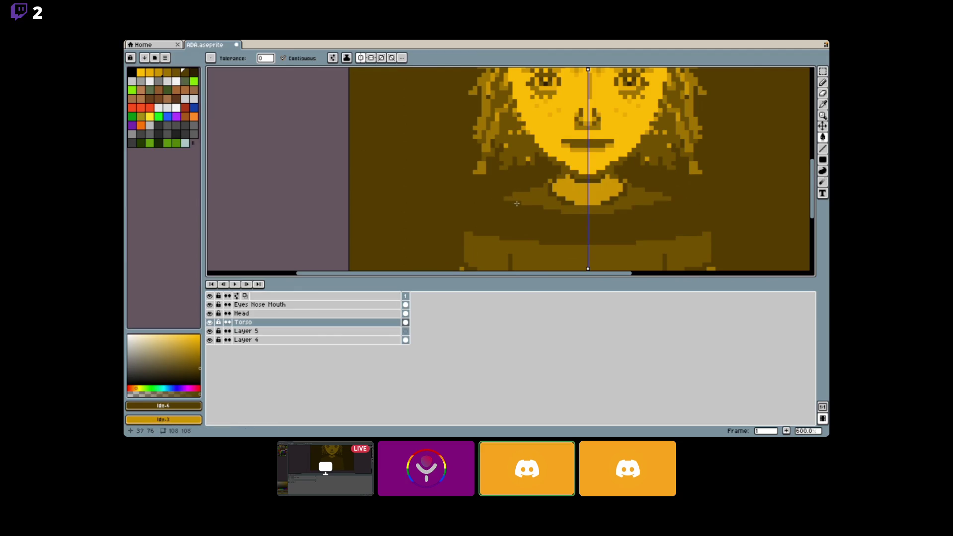
key("b")
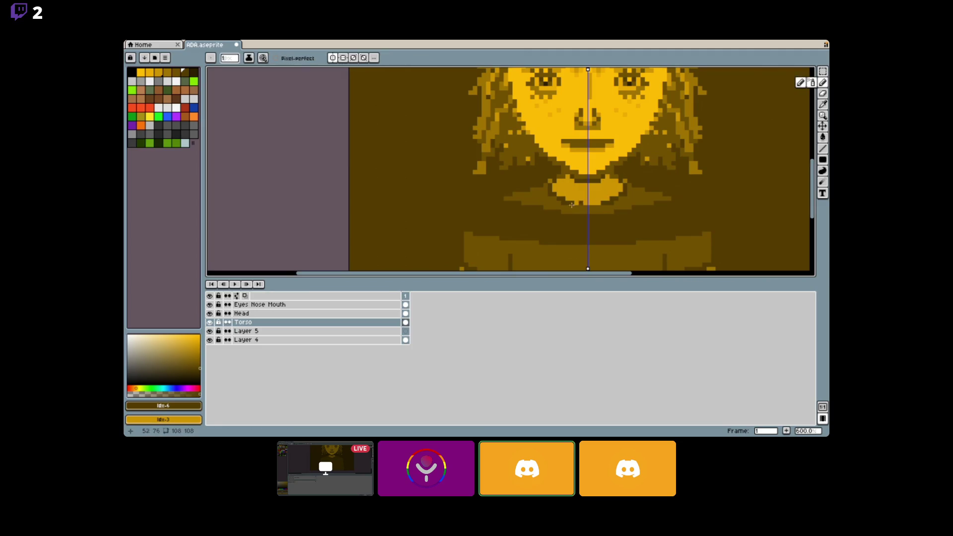
key("ctrl+z")
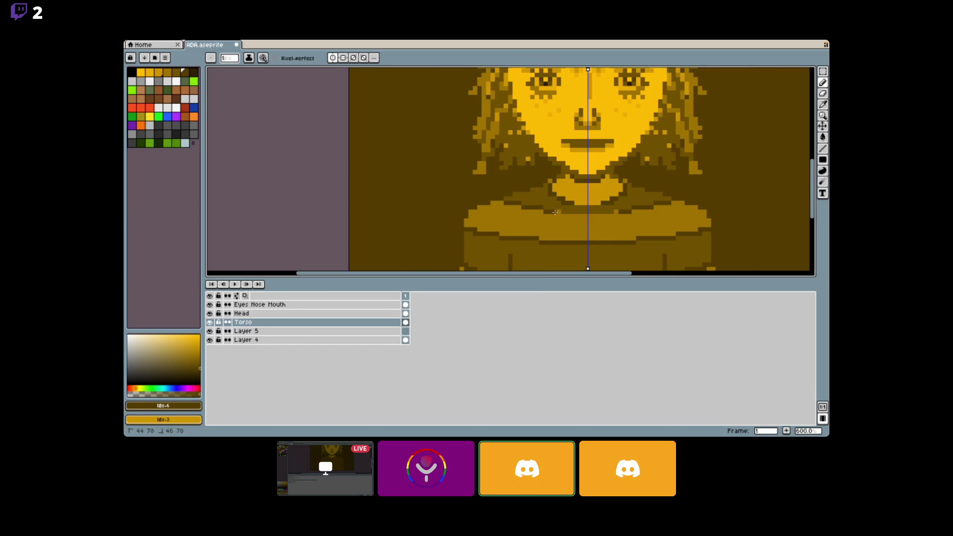
left_click_drag(561, 219, 611, 218)
key("ctrl+z")
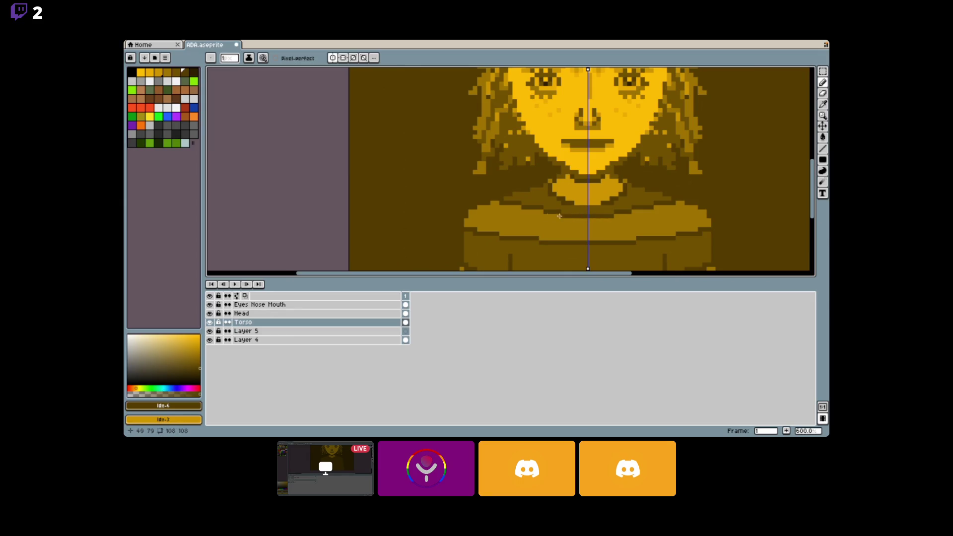
scroll(499, 202, "down", 5)
scroll(586, 233, "up", 1)
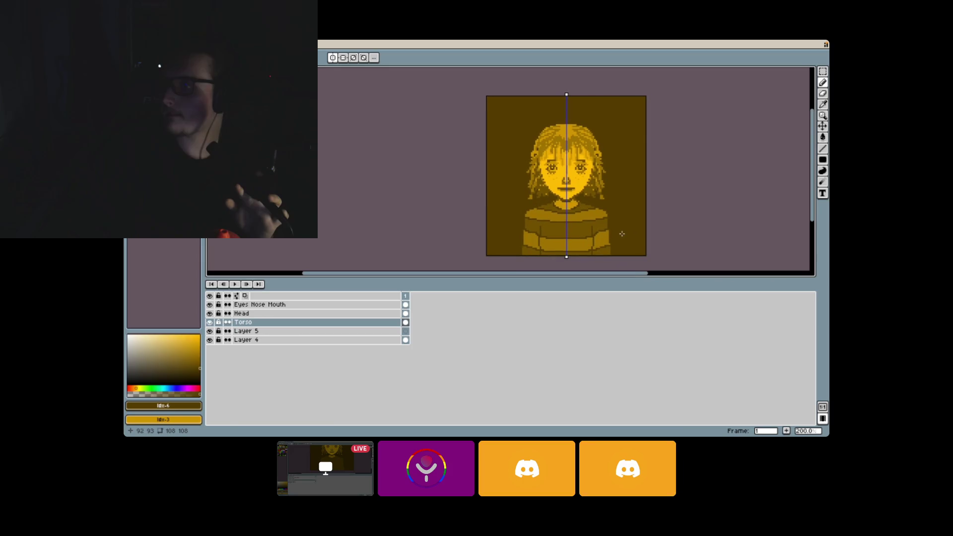
Spray light speckles at three spots on the torso, mirrored by symmetry.
scroll(598, 225, "up", 2)
scroll(597, 226, "up", 1)
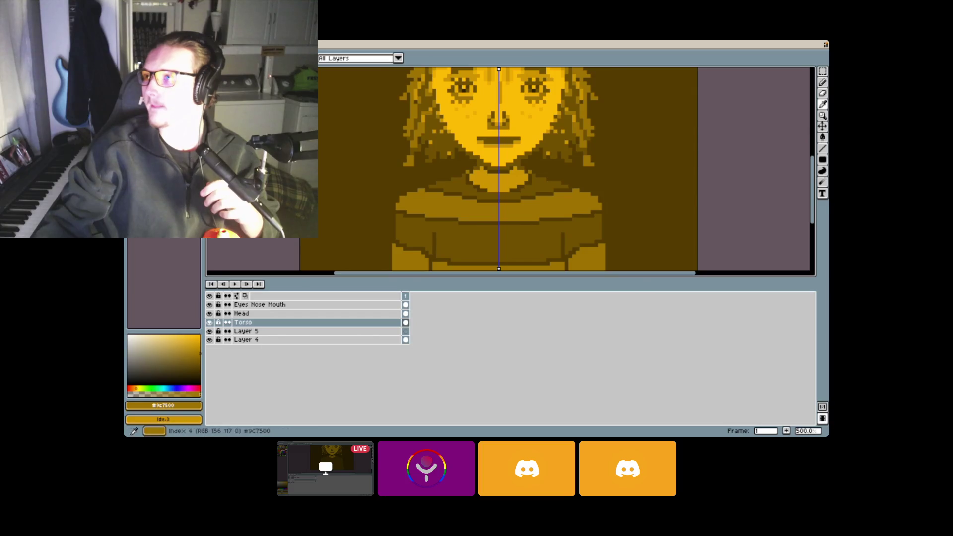
key("b")
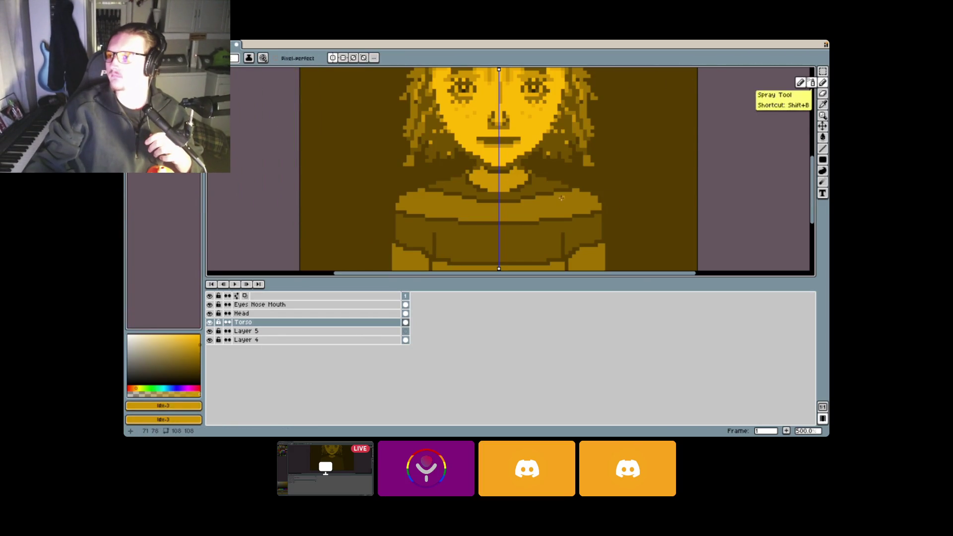
left_click(435, 198)
left_click(452, 209)
left_click(482, 208)
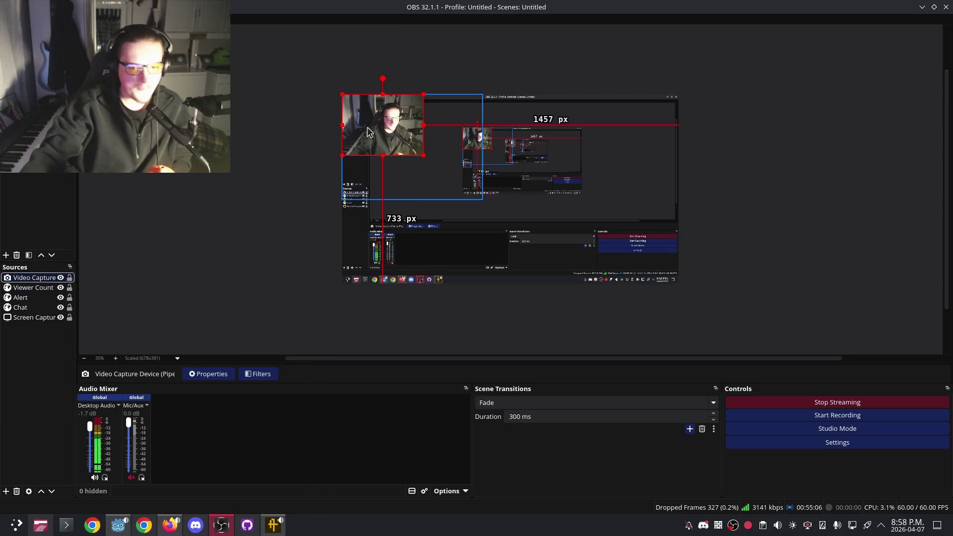
Change the webcam Video Capture Device frame rate from 5.00 to 30.00, then switch back to Aseprite.
right_click(397, 123)
left_click(231, 243)
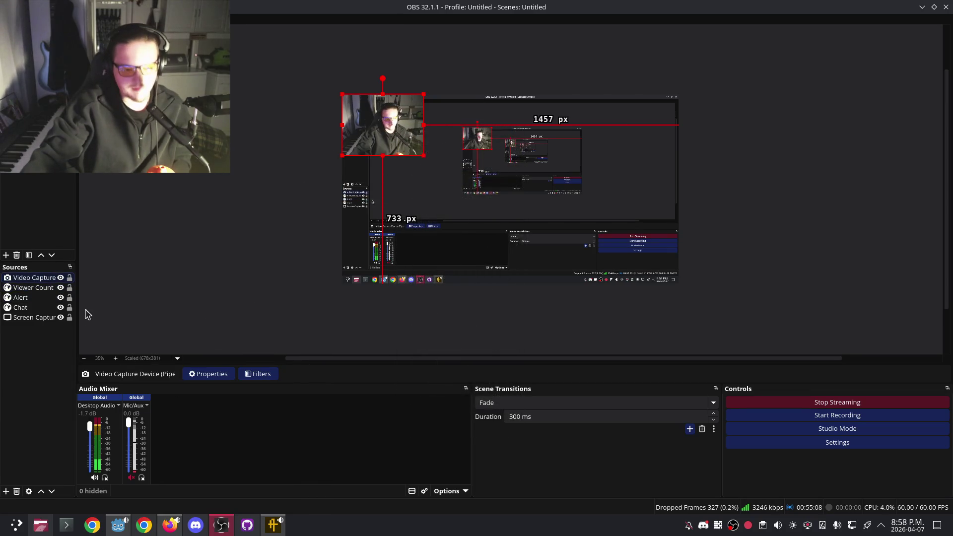
left_click(208, 374)
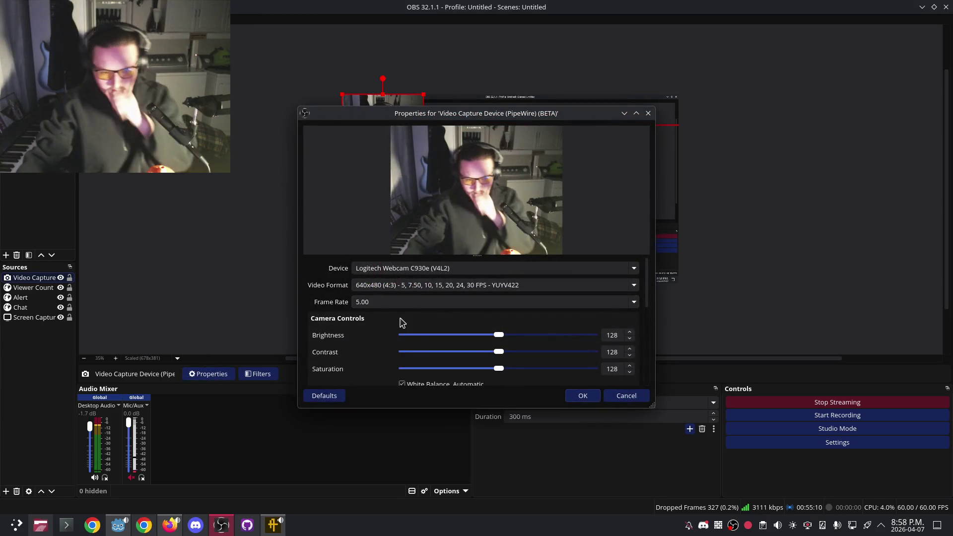
left_click(394, 302)
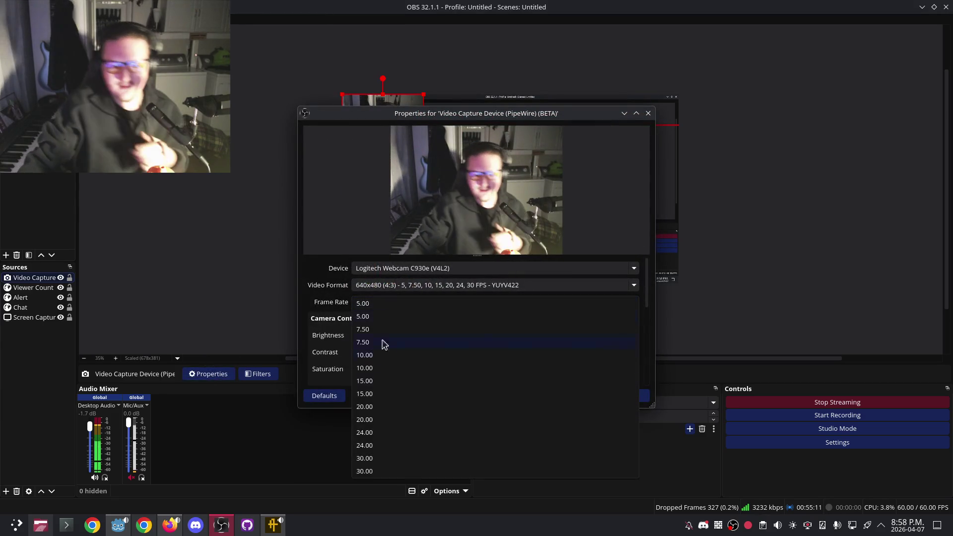
left_click(369, 460)
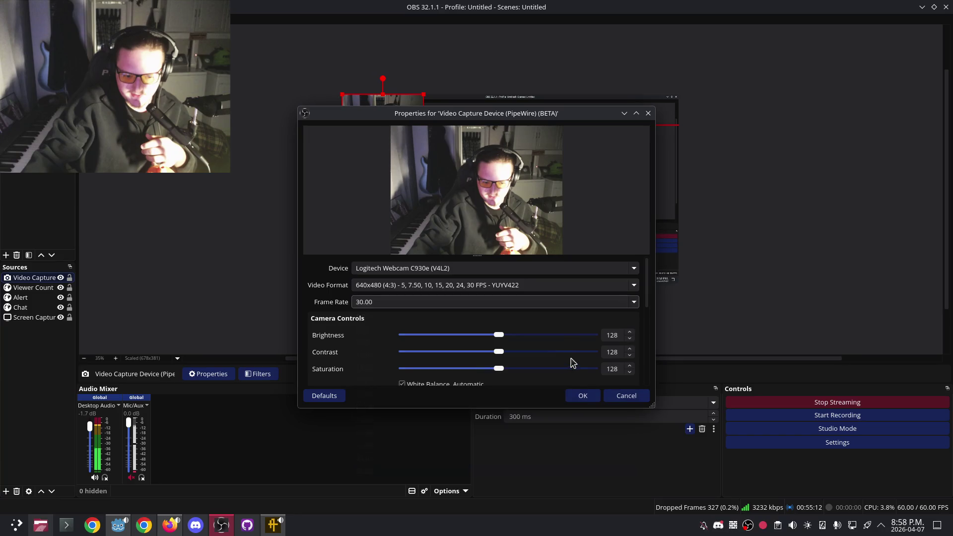
left_click(583, 396)
right_click(366, 121)
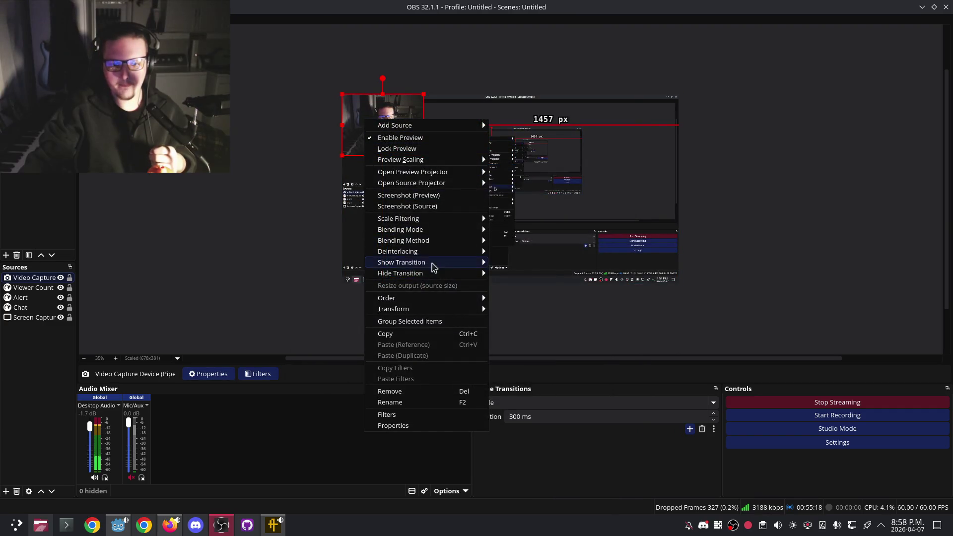
left_click(329, 357)
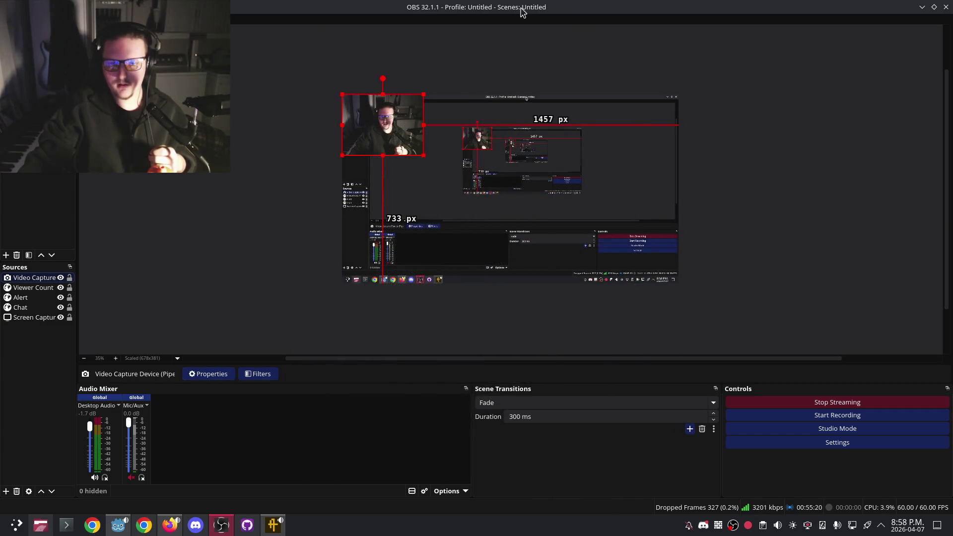
key("alt+Tab")
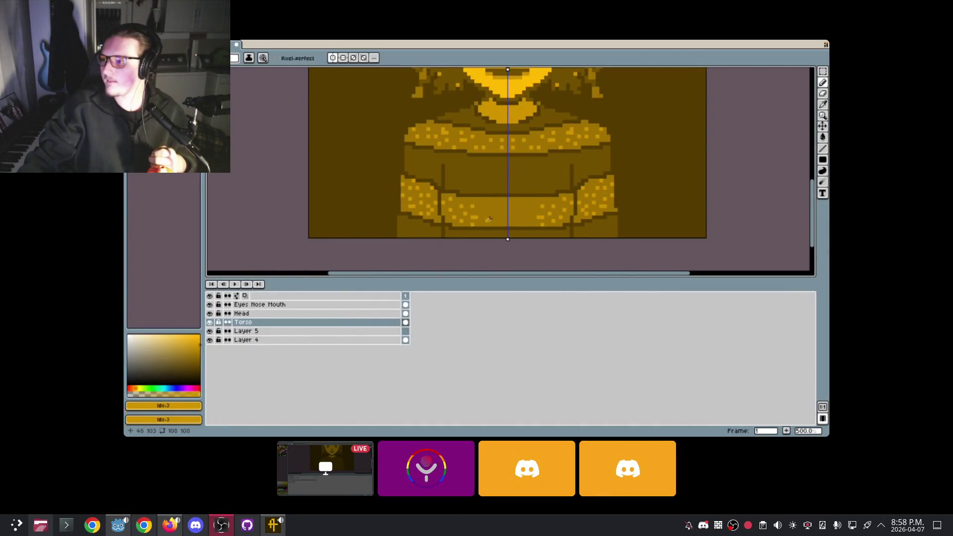
Spray four more light dabs on the sweater, including near the left shoulder.
key("Tab")
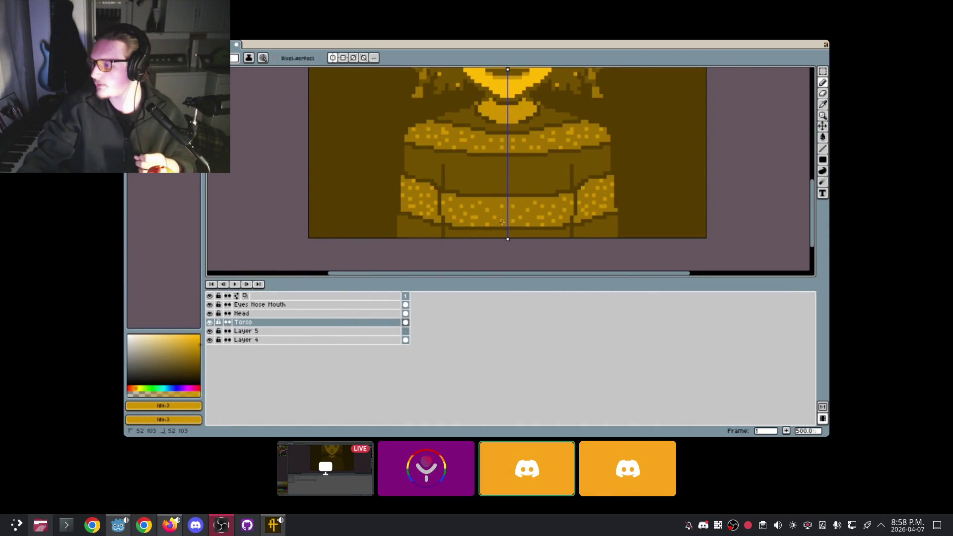
scroll(522, 213, "down", 3)
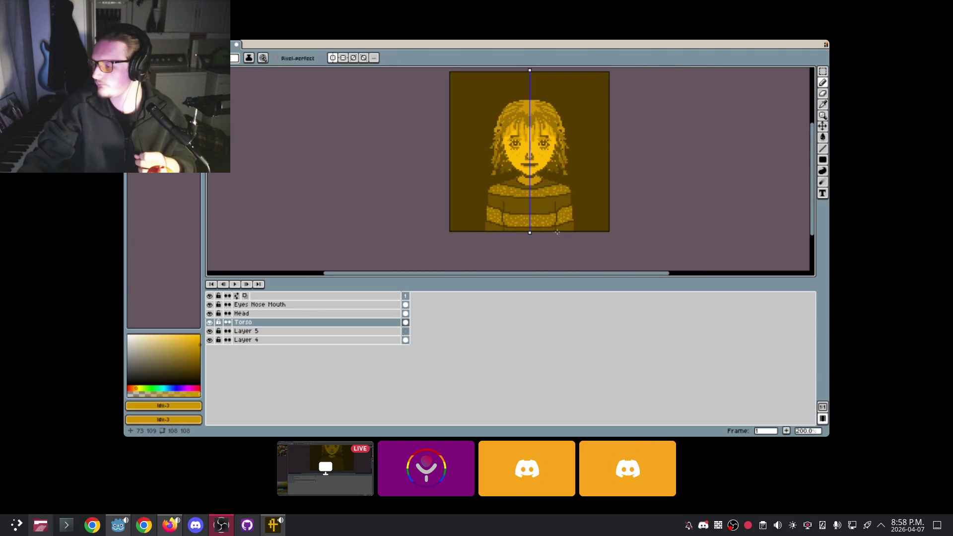
scroll(569, 220, "up", 3)
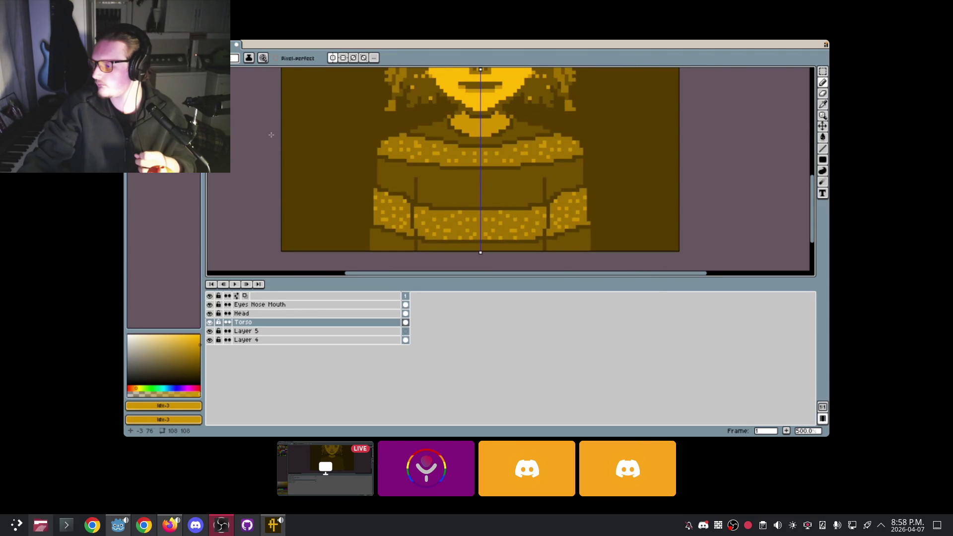
scroll(430, 175, "up", 2)
left_click(430, 175)
left_click(412, 169)
left_click(424, 186)
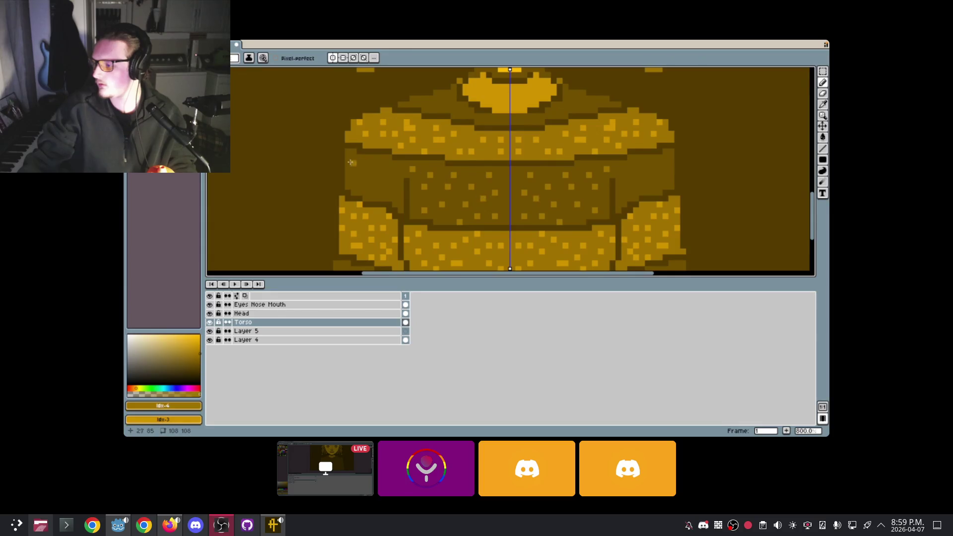
left_click(371, 181)
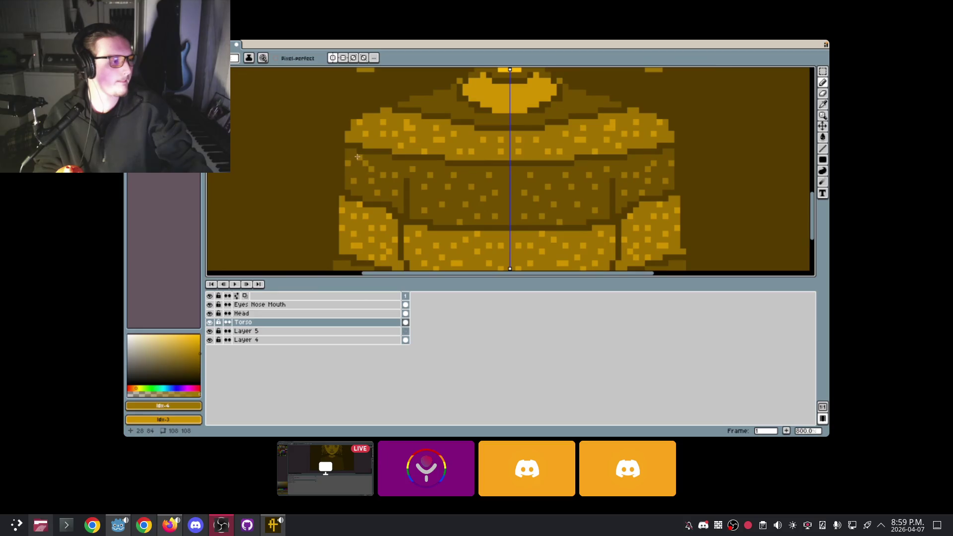
scroll(397, 189, "down", 5)
scroll(439, 210, "up", 1)
scroll(439, 211, "down", 1)
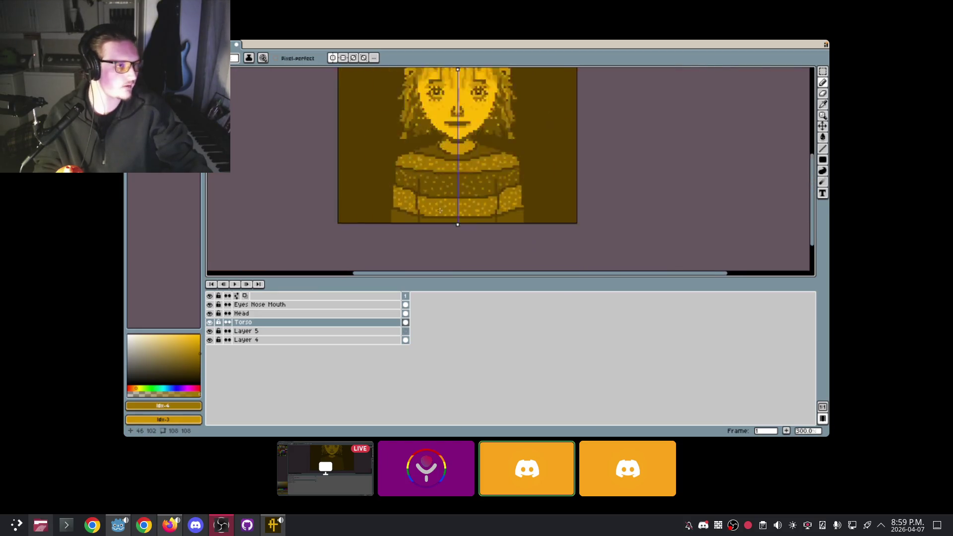
scroll(440, 211, "down", 1)
scroll(446, 228, "up", 4)
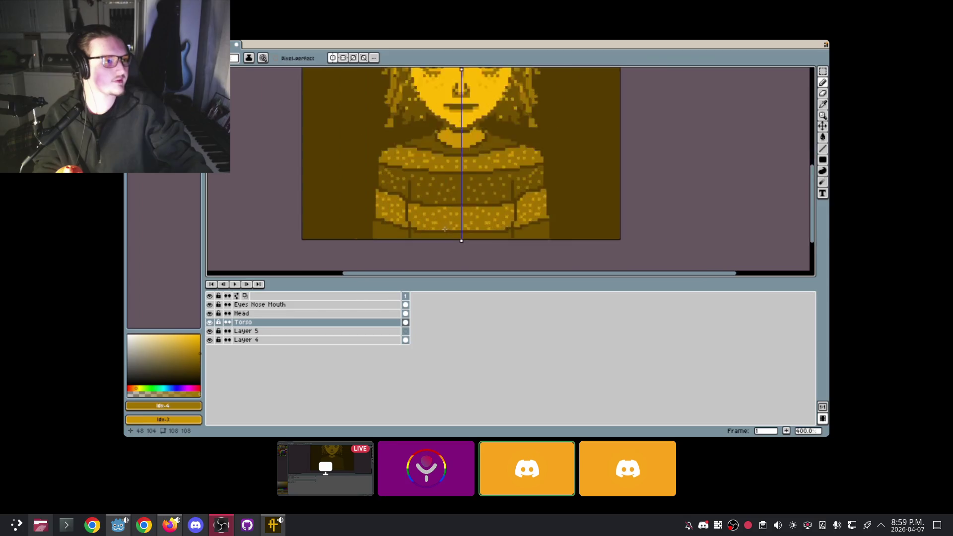
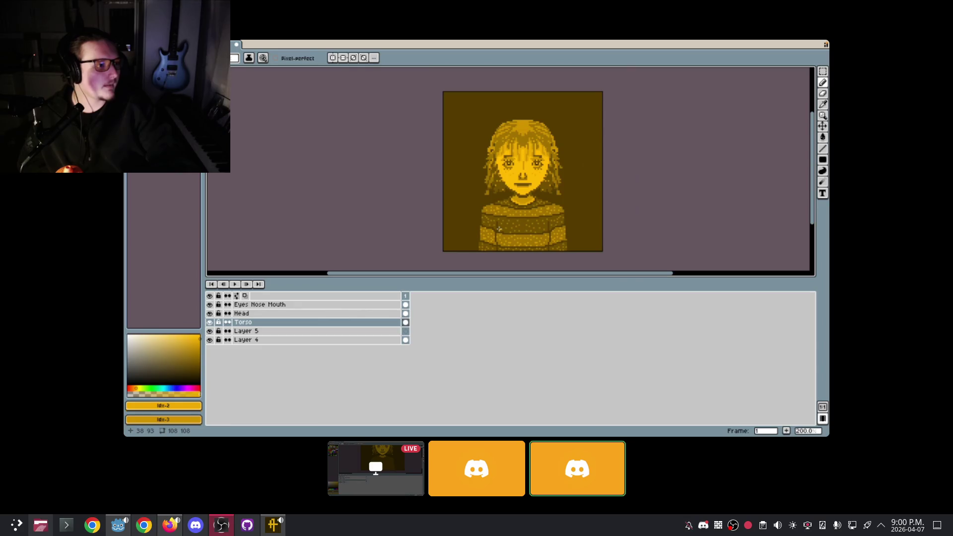
Pan and zoom the streamed Aseprite canvas onto the portrait's face, undo the last stroke, then switch to OBS.
left_click_drag(547, 221, 504, 221)
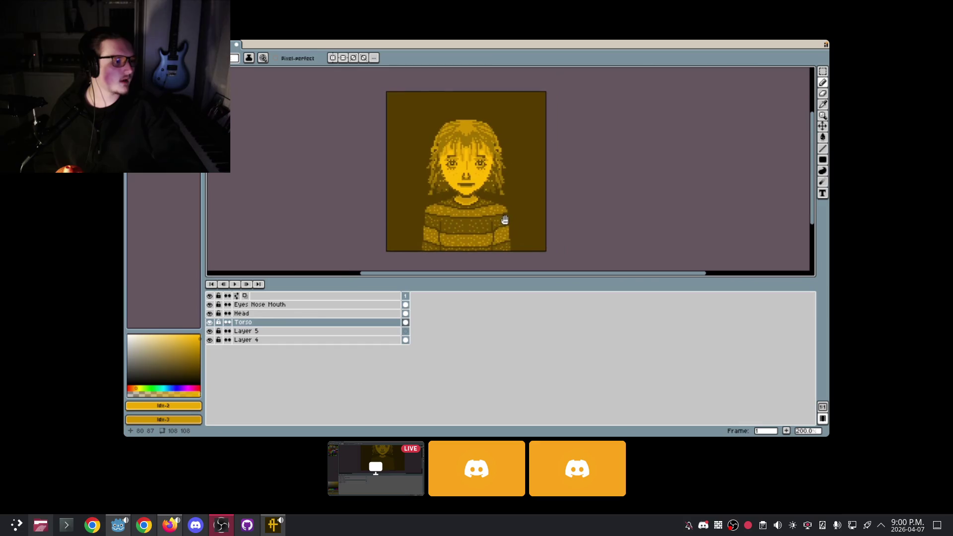
scroll(470, 209, "up", 2)
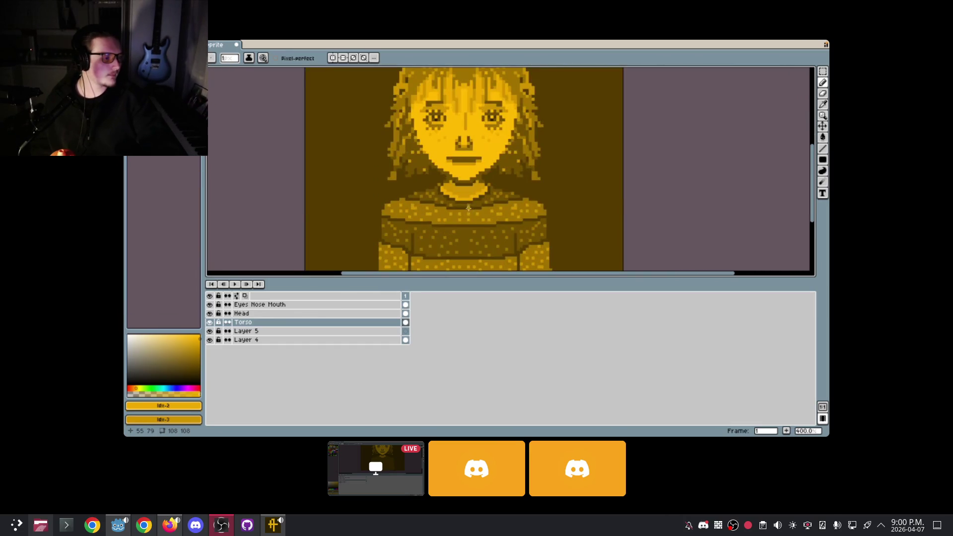
key("ctrl+z")
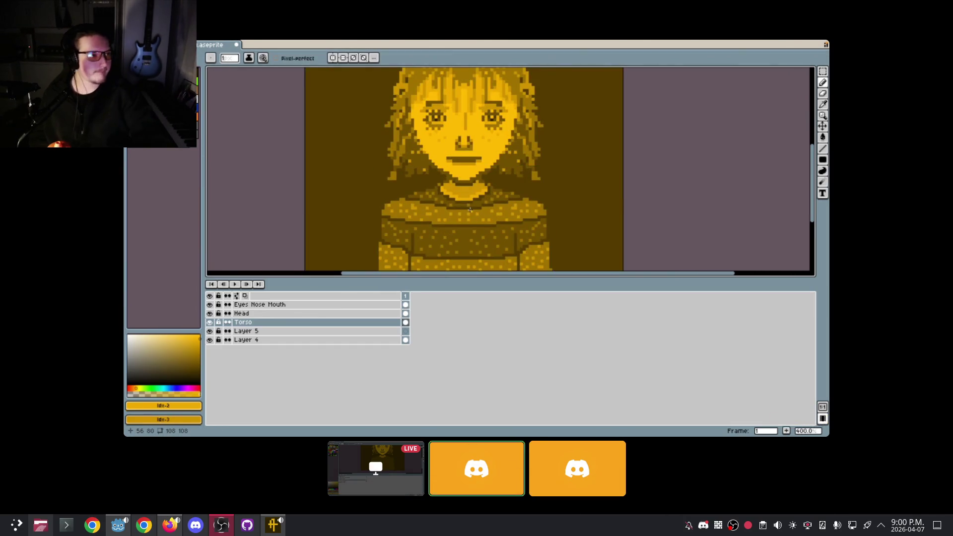
key("alt+Tab")
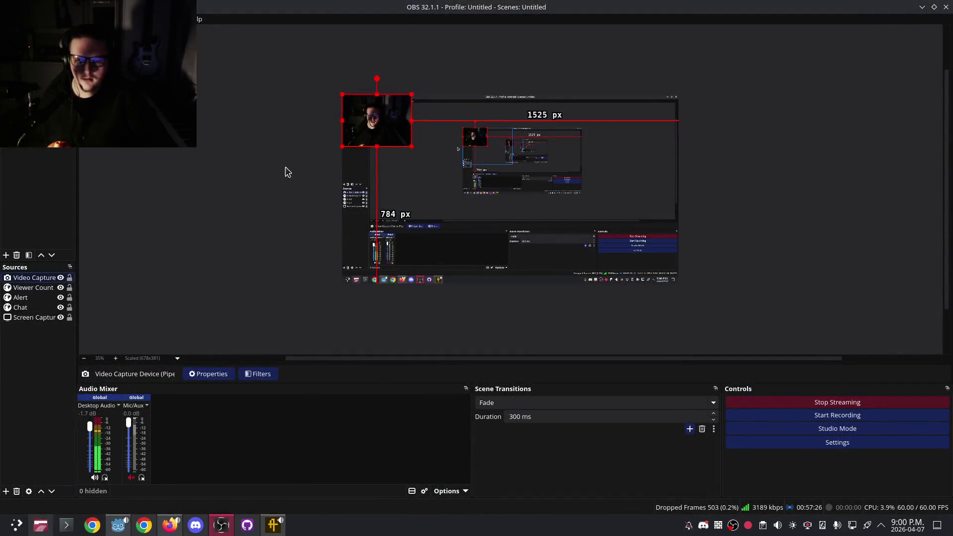
Deselect the webcam Video Capture source in the OBS preview, then hide the OBS window.
left_click(257, 212)
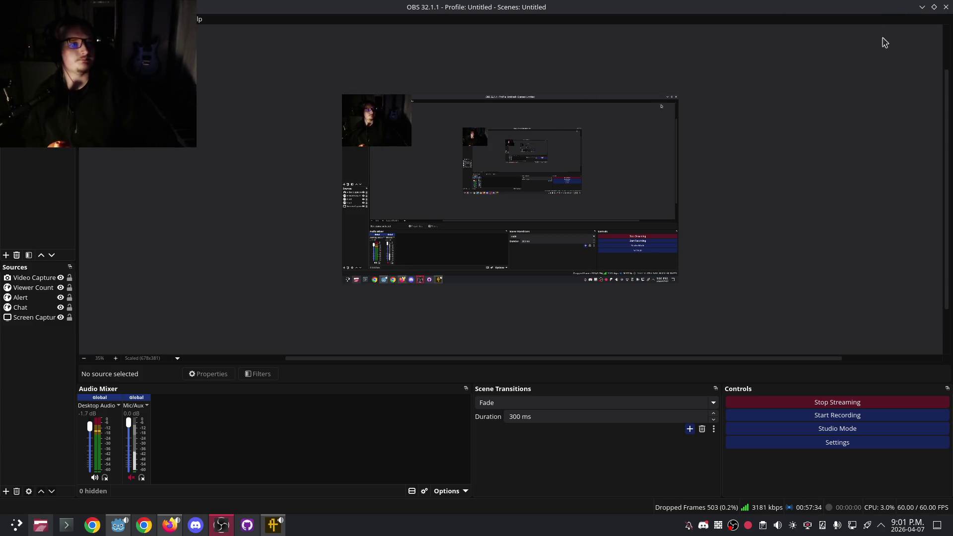
key("super+Page_Down")
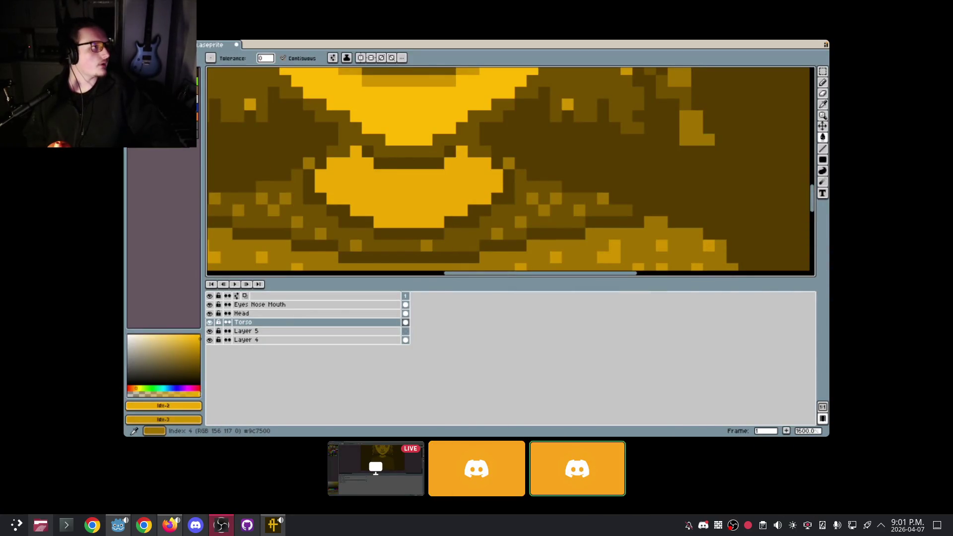
Switch to the pencil, close the New Audio Device notice, and go to the Twitch stream manager tab.
left_click(199, 138)
key("b")
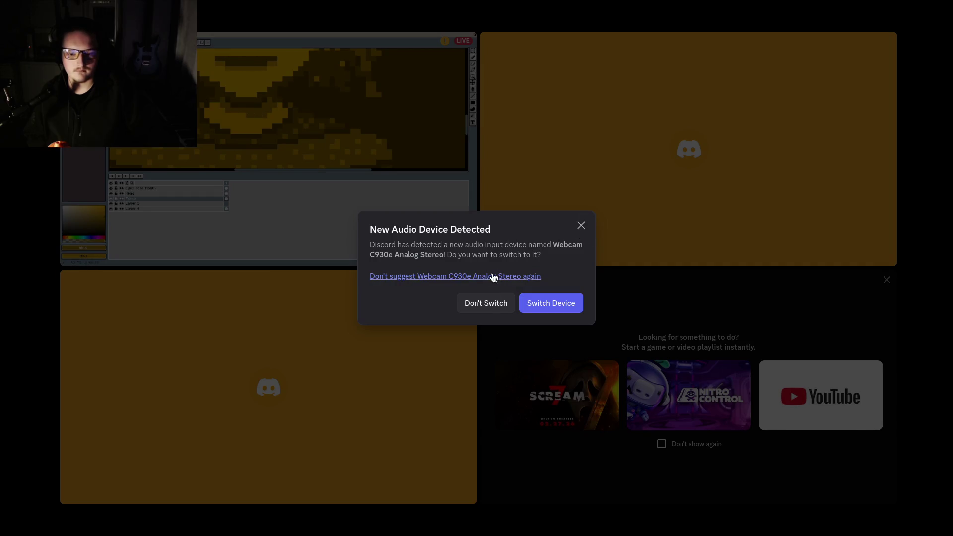
left_click(493, 277)
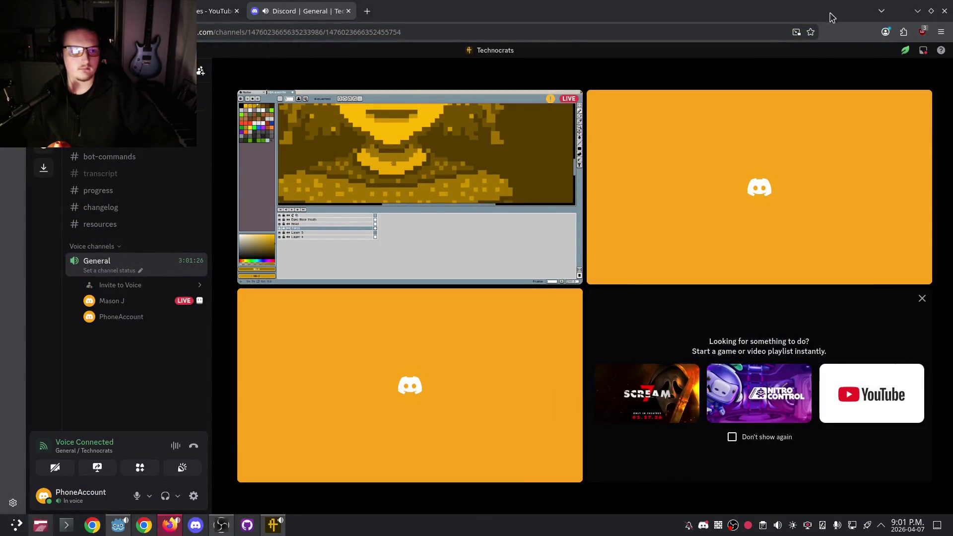
left_click(99, 11)
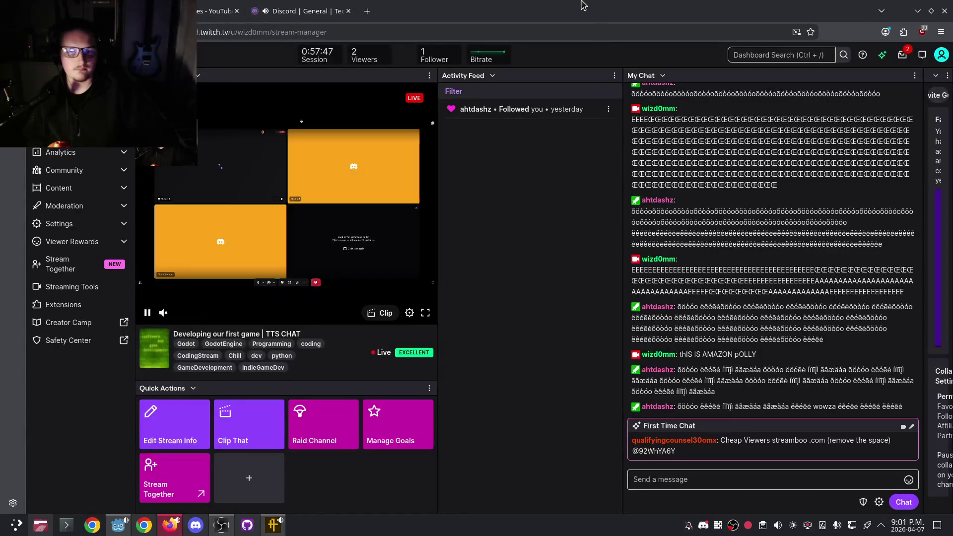
Switch from the Twitch stream manager back to the Godot editor showing signal_bus.gd.
key("alt+Tab")
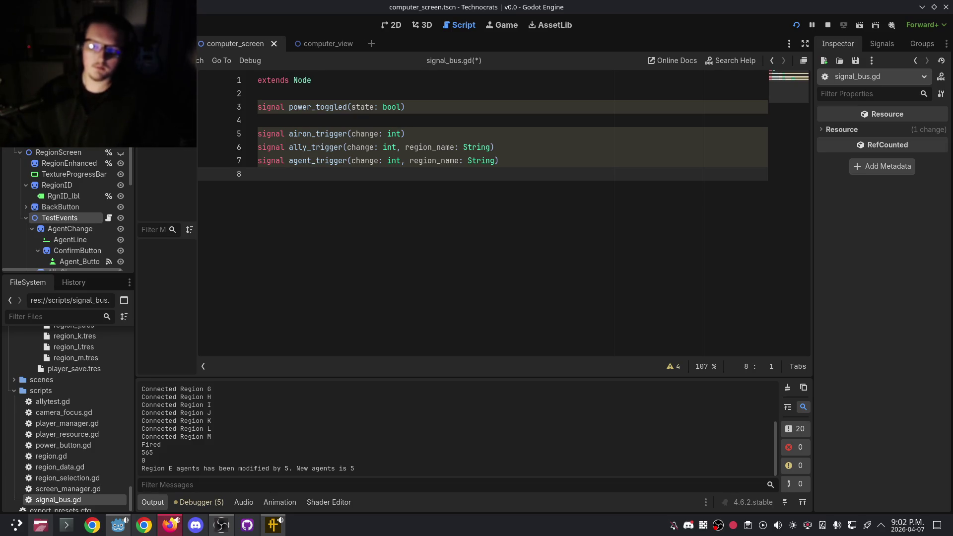
Delete the trailing blank line in signal_bus.gd, stop the running game, and view the map scene in 2D.
key("BackSpace")
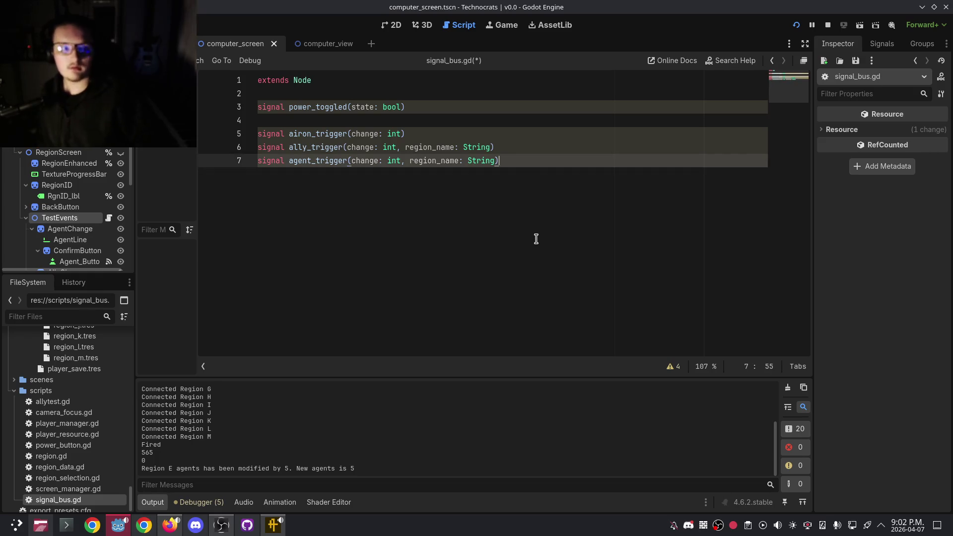
key("F8")
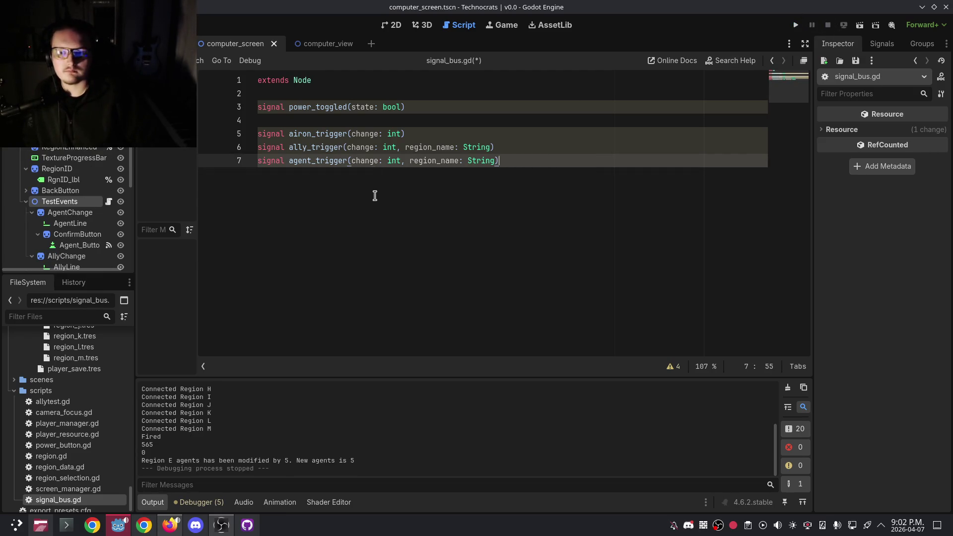
left_click(393, 25)
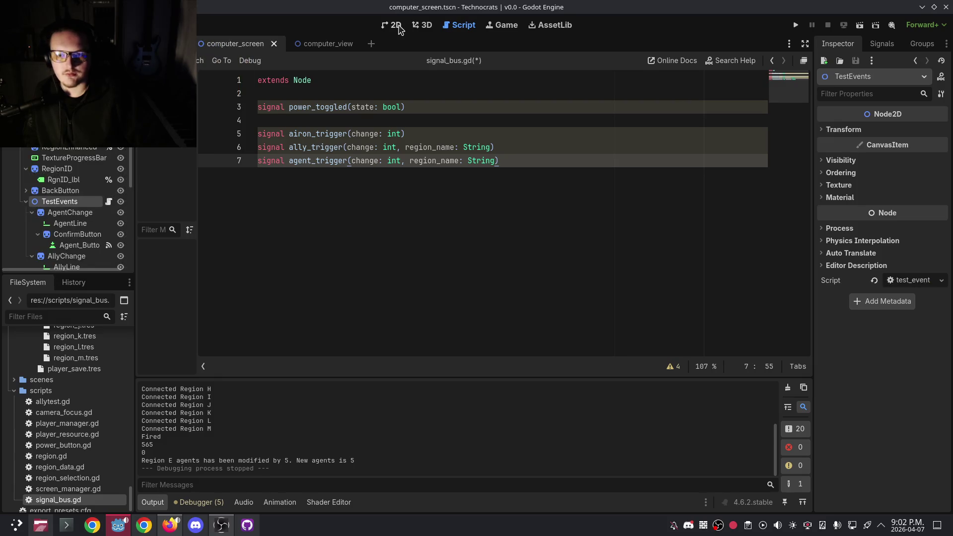
scroll(422, 309, "down", 4)
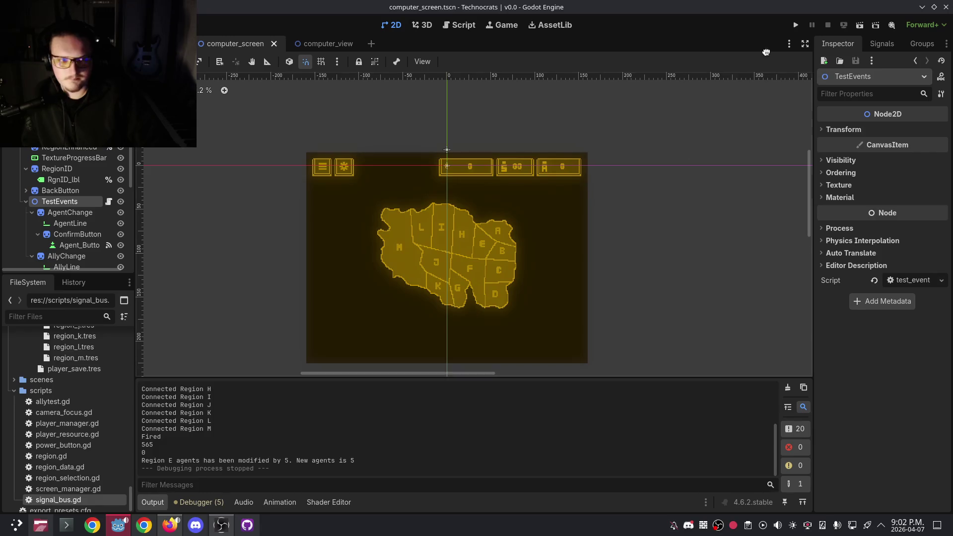
Look at the computer_view and computer_screen scenes, then open screen_manager.gd in the script editor.
left_click(328, 44)
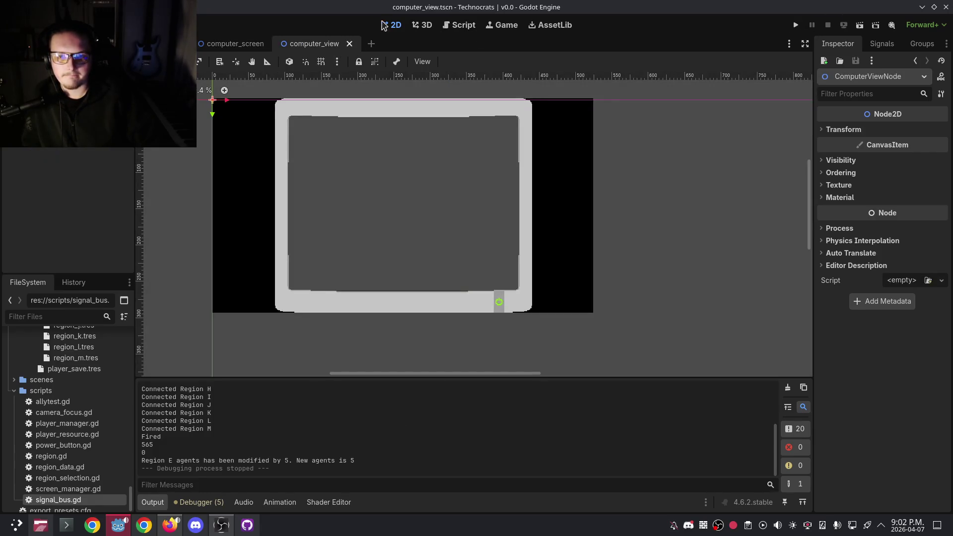
left_click(234, 44)
left_click(459, 25)
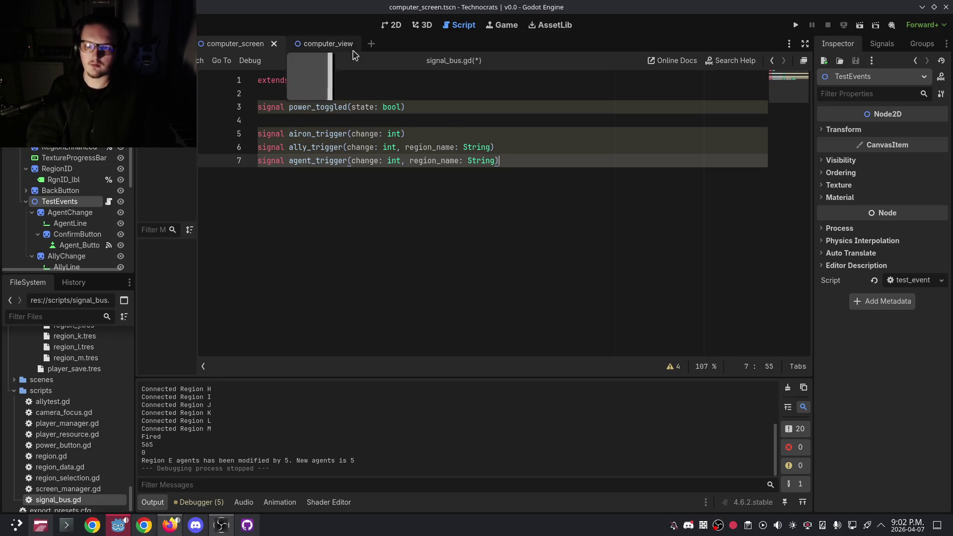
left_click(187, 194)
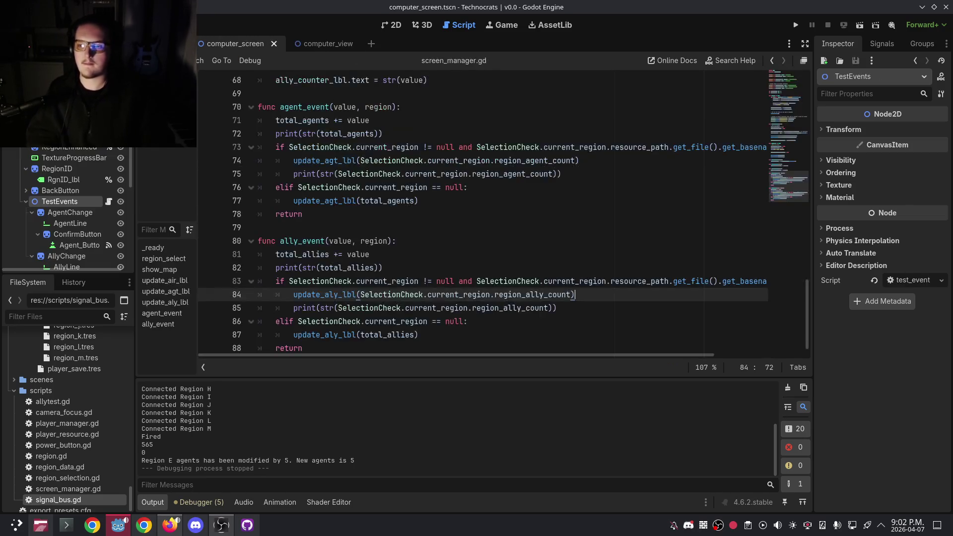
In region.gd, select the ally_event_handler function on lines 79–83, then clear the selection.
right_click(162, 94)
key("Escape")
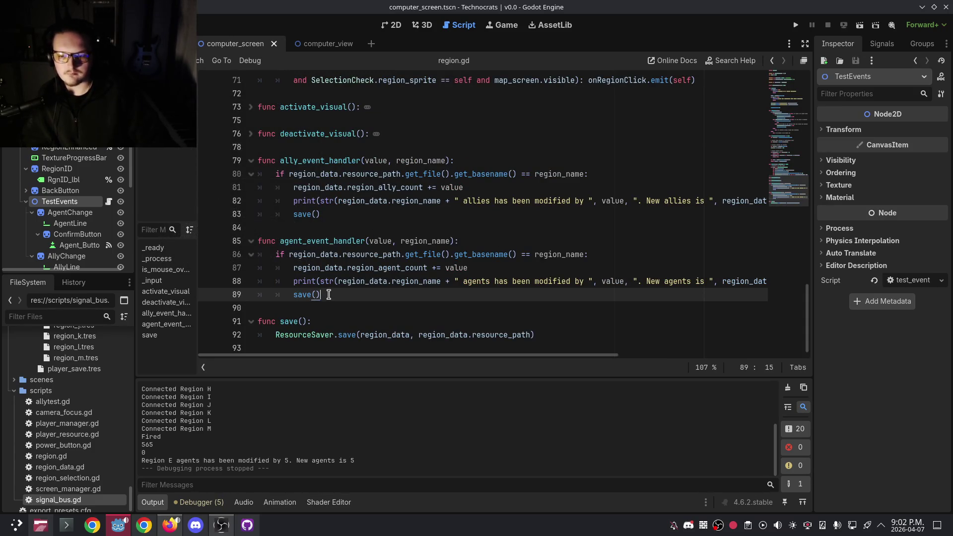
left_click(333, 211)
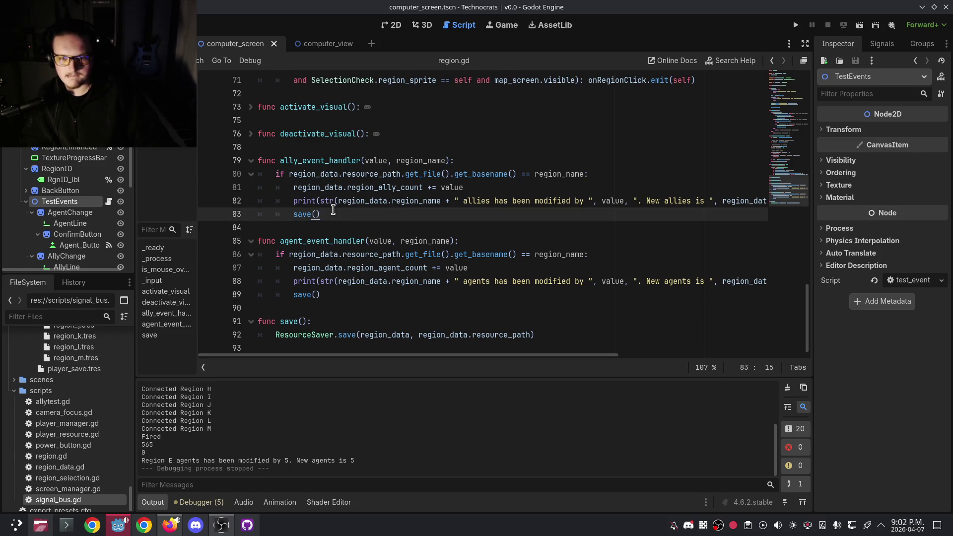
left_click_drag(342, 217, 251, 159)
left_click(338, 214)
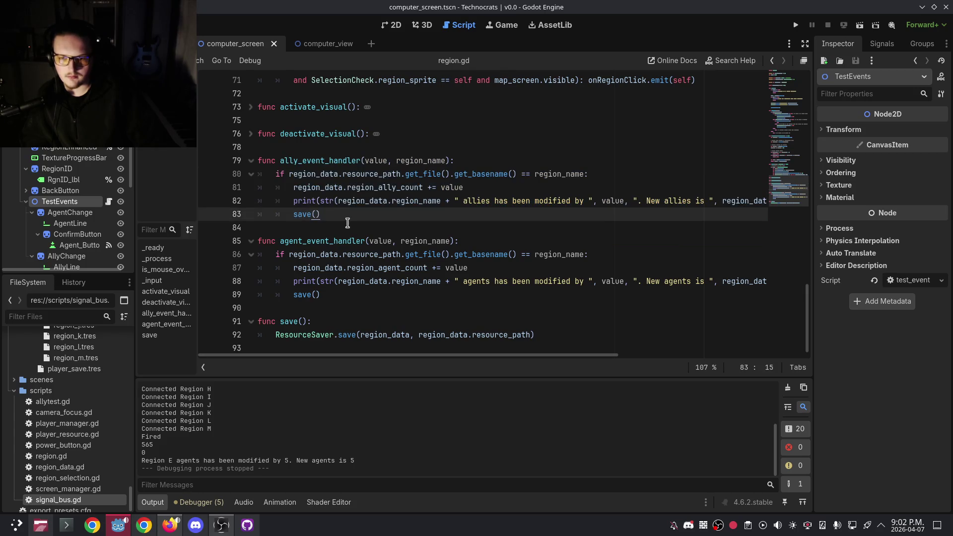
scroll(349, 221, "up", 8)
scroll(350, 248, "down", 6)
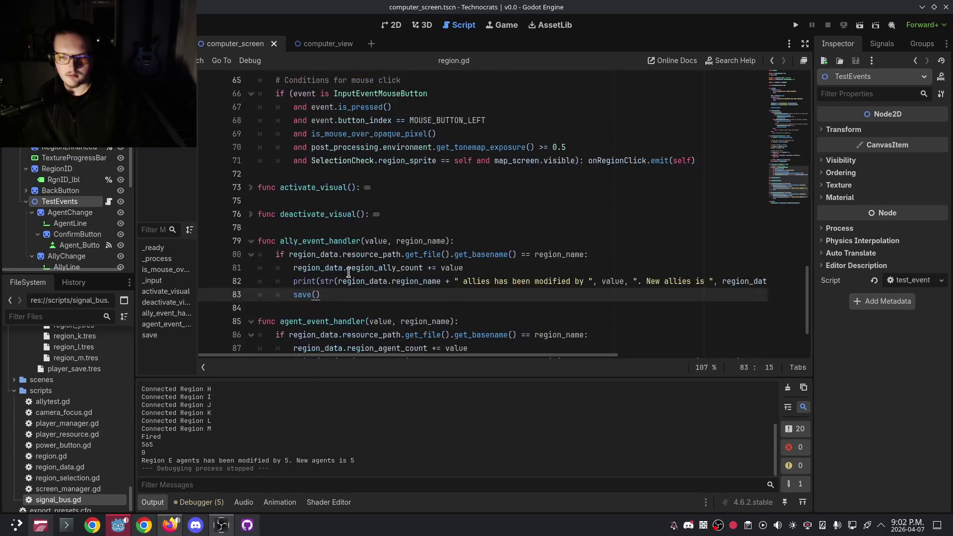
Reselect the ally_event_handler lines by keyboard, deselect, and move to save() on line 89.
key("shift+Up")
key("shift+Up")
key("shift+Up")
key("shift+Home")
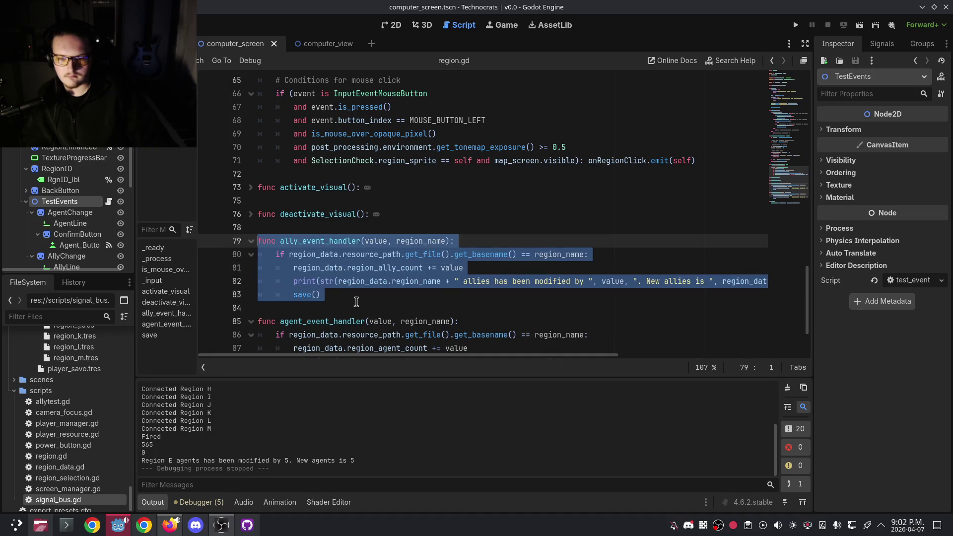
left_click(356, 300)
scroll(394, 296, "down", 2)
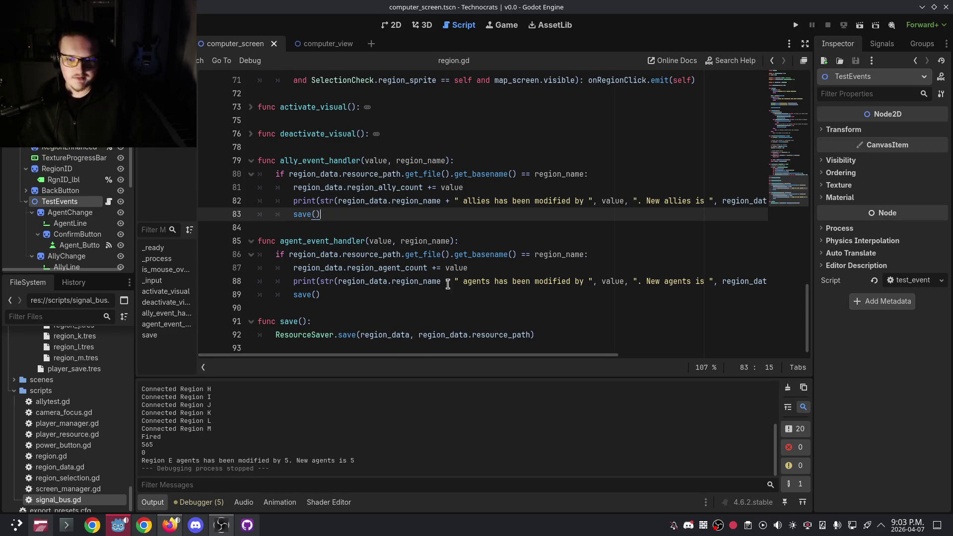
left_click(374, 294)
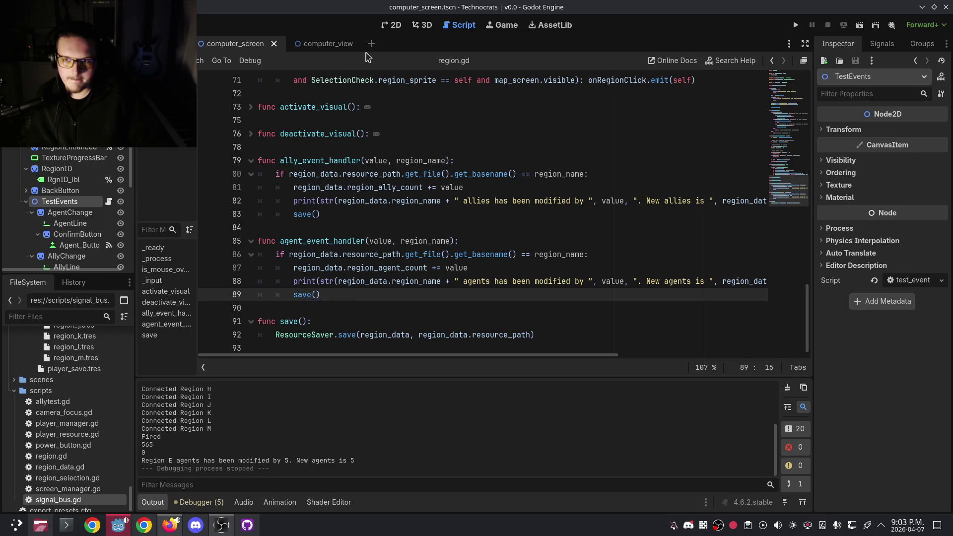
mouse_move(413, 195)
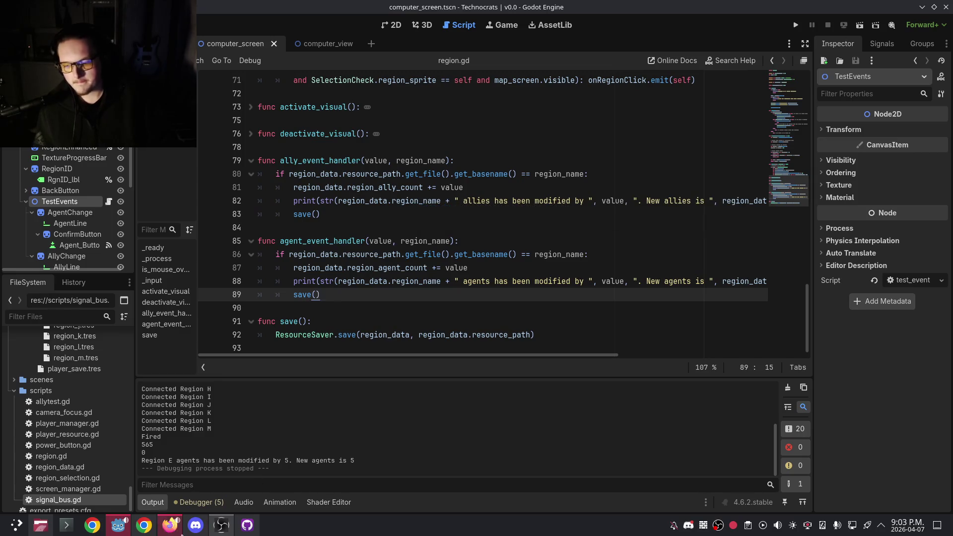
left_click(195, 525)
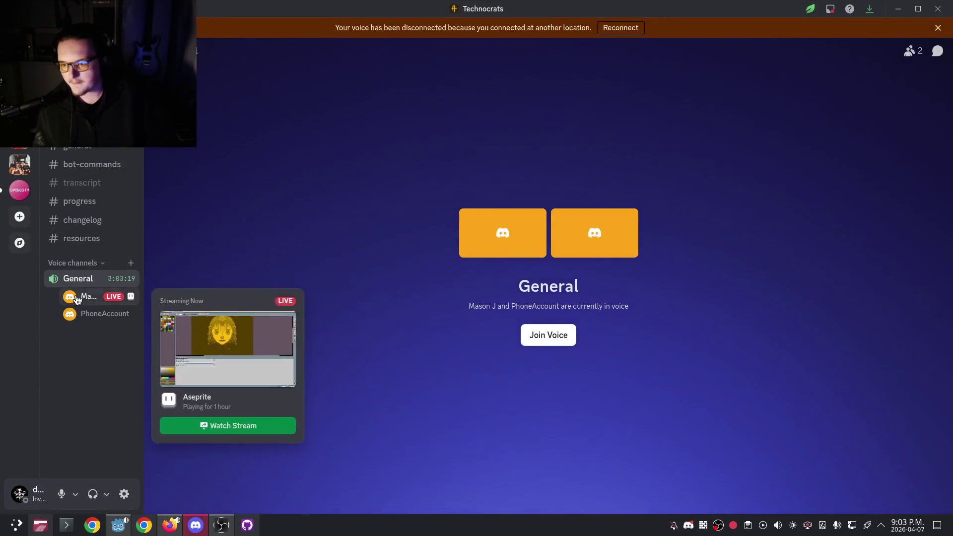
left_click(90, 296)
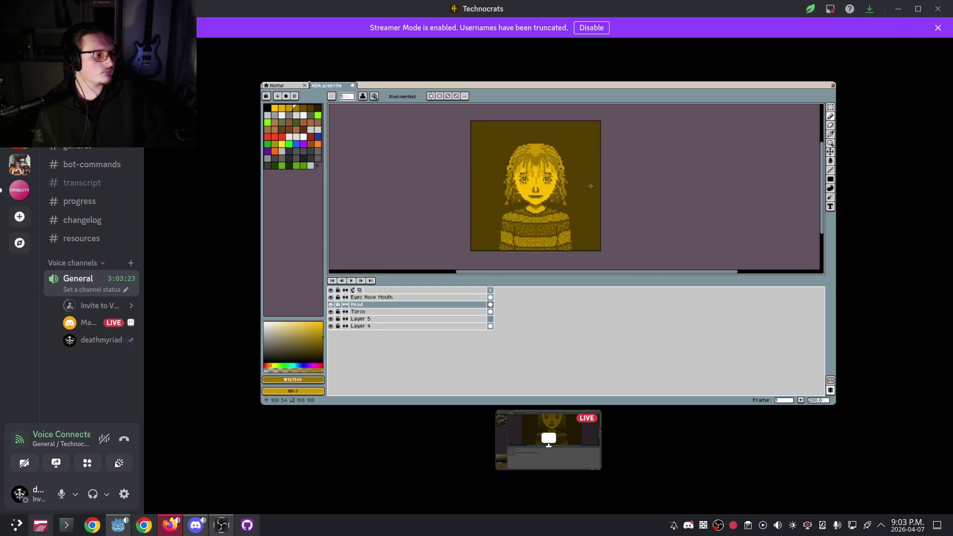
mouse_move(547, 422)
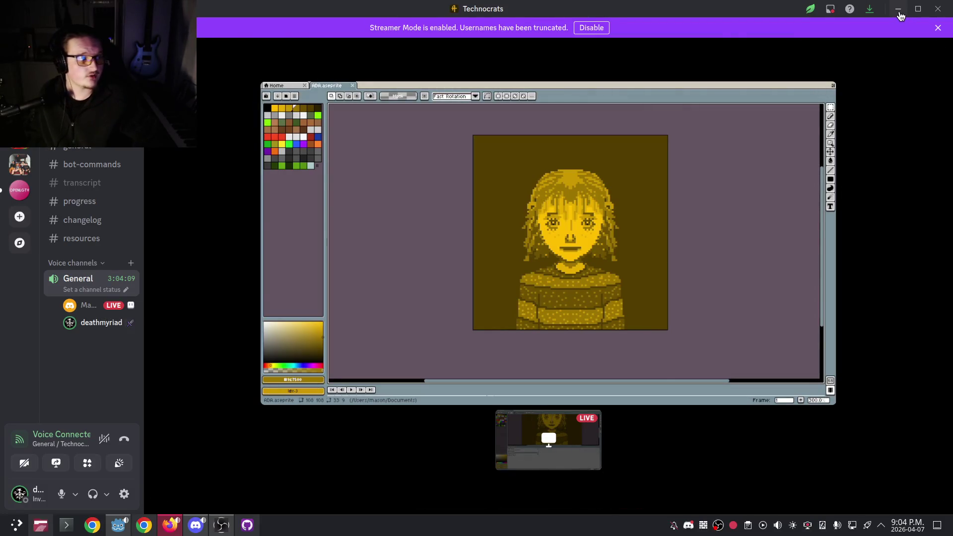
left_click(898, 10)
Review region.gd, placing the caret on lines 84, 27, 40 and after save() on line 83.
left_click(376, 225)
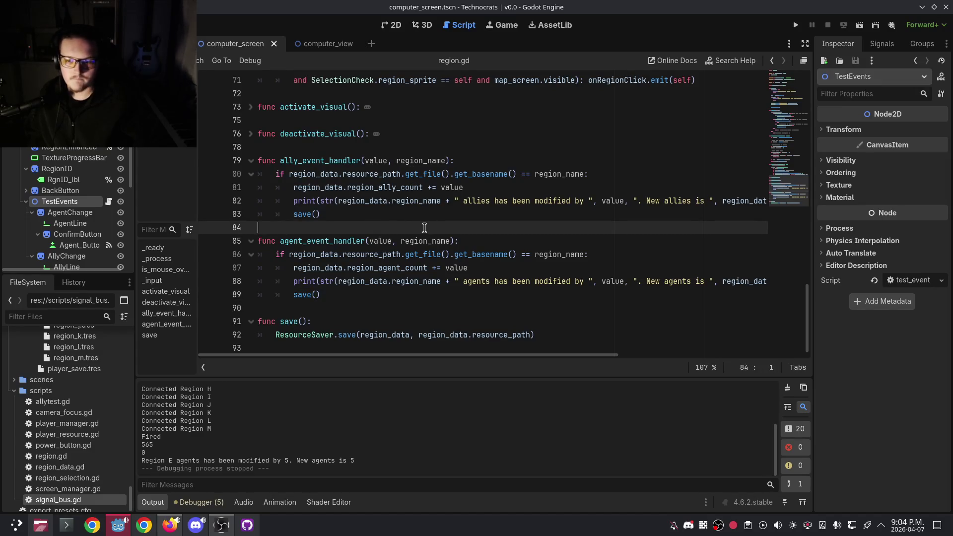
scroll(366, 310, "up", 19)
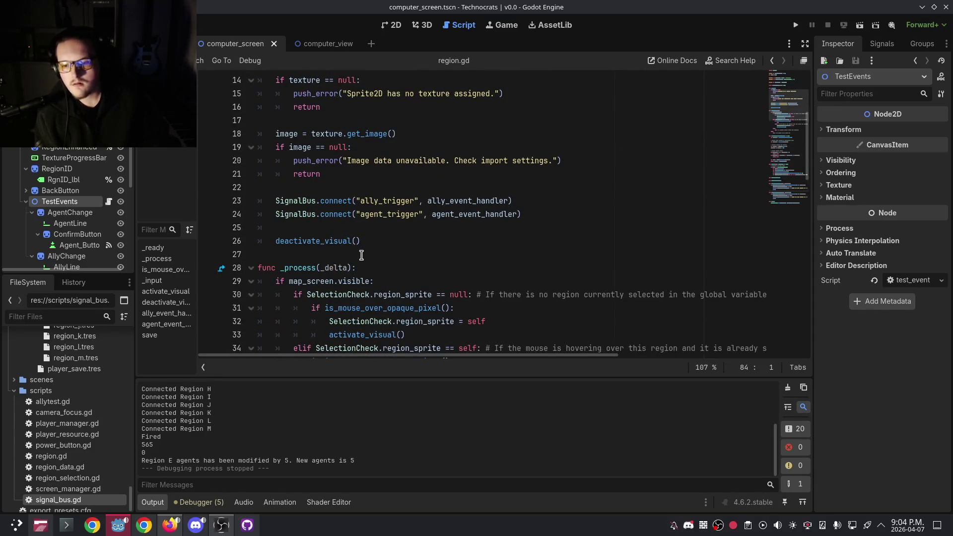
left_click(361, 255)
scroll(361, 255, "down", 5)
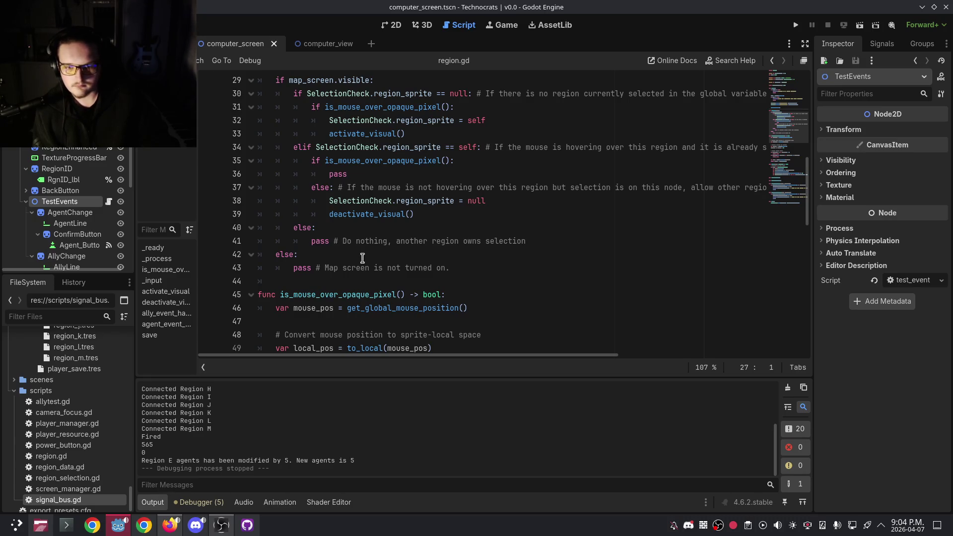
left_click(390, 228)
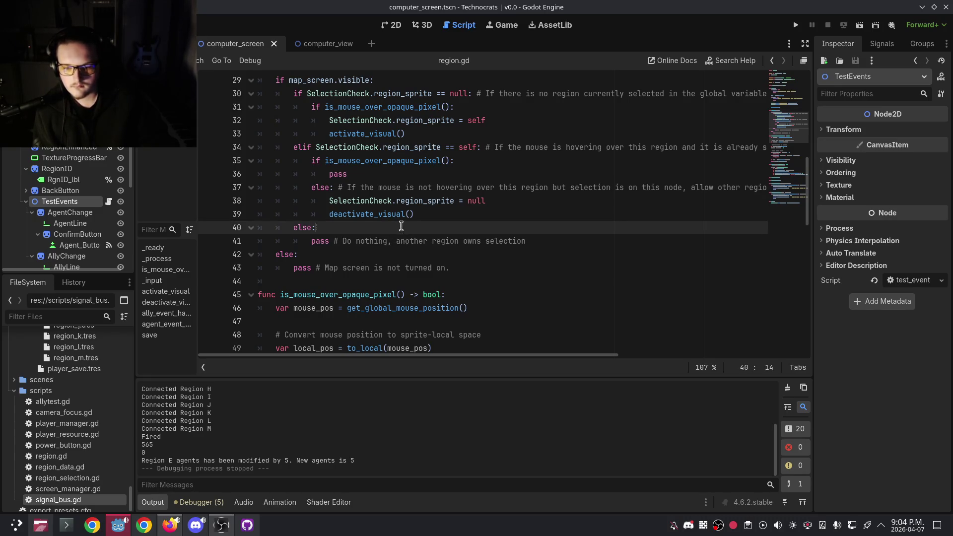
scroll(399, 231, "down", 3)
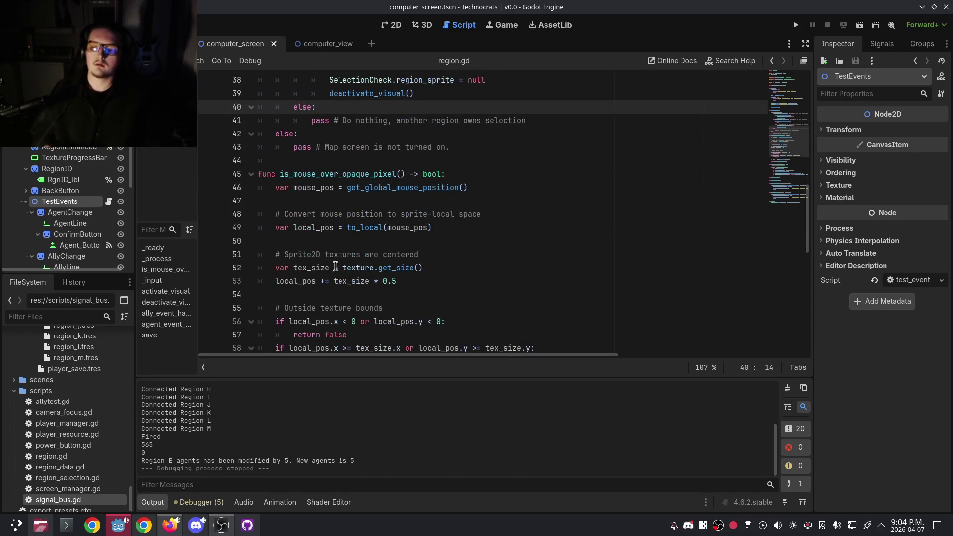
scroll(357, 224, "up", 4)
scroll(357, 225, "up", 7)
scroll(415, 227, "down", 12)
scroll(415, 228, "down", 8)
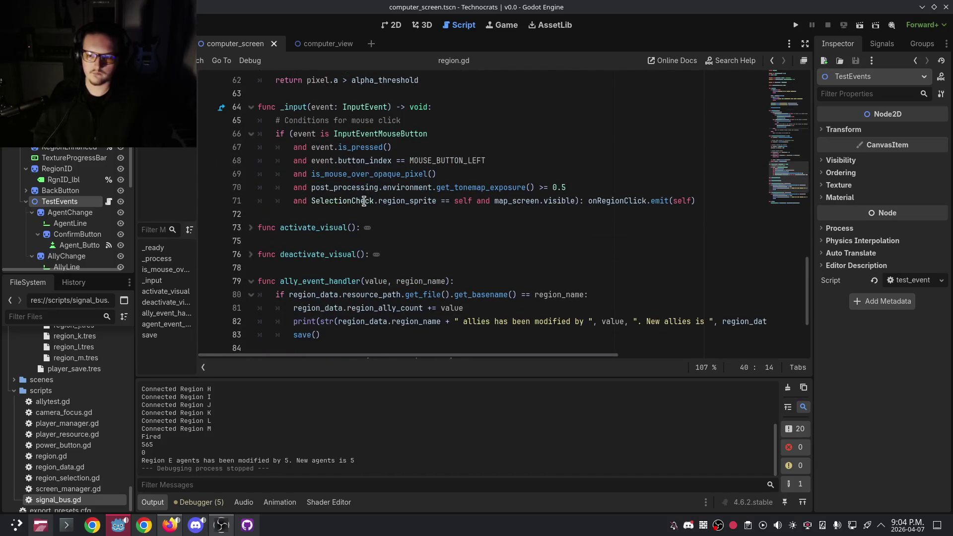
left_click(352, 214)
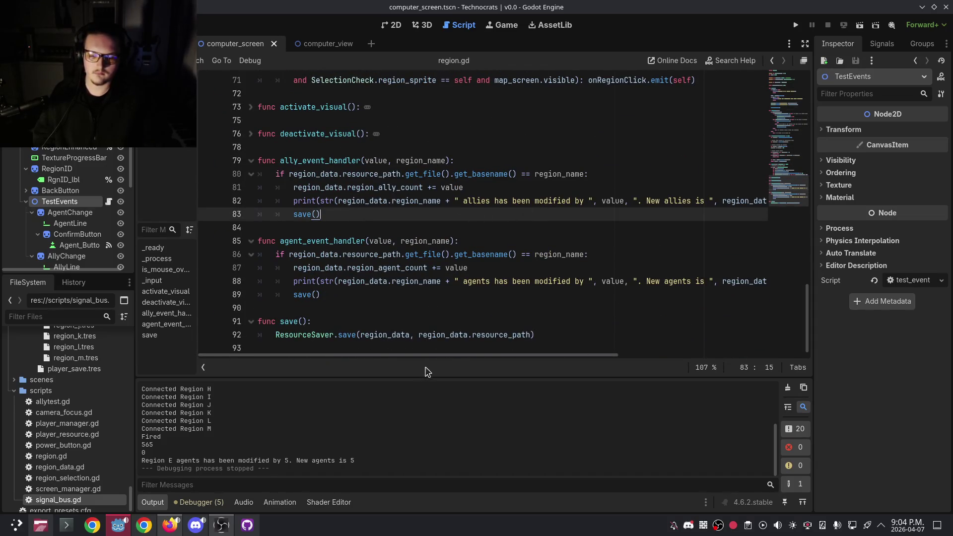
Open signal_bus.gd from the script list.
mouse_move(438, 355)
left_mouse_down()
mouse_move(466, 353)
mouse_move(437, 342)
left_mouse_up()
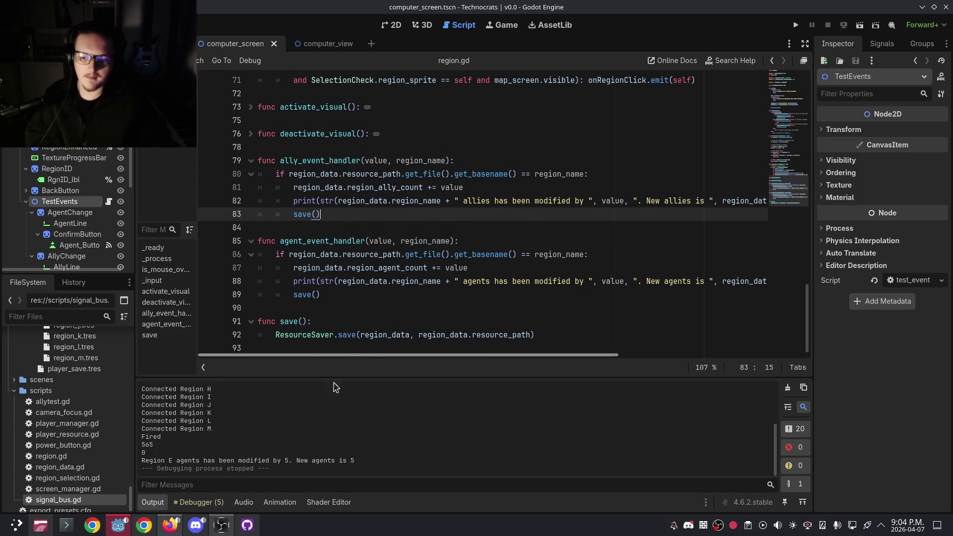
left_click_drag(343, 356, 356, 361)
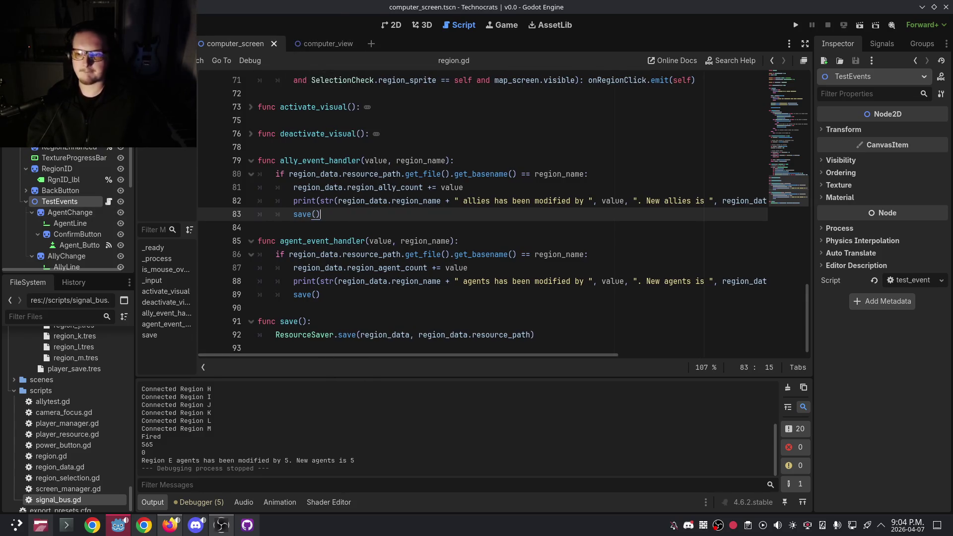
left_click(148, 164)
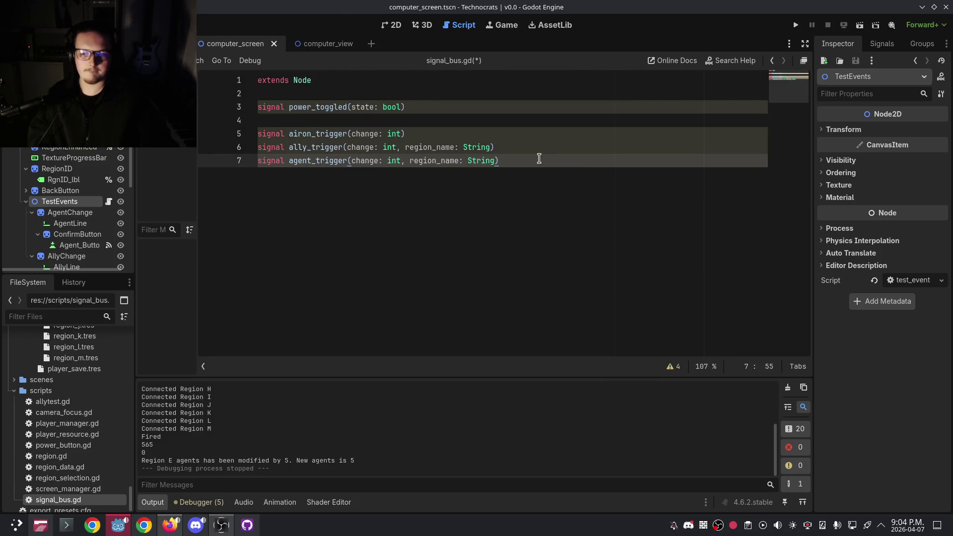
Add an airon_update signal declaration and move it directly below airon_trigger.
key("Return")
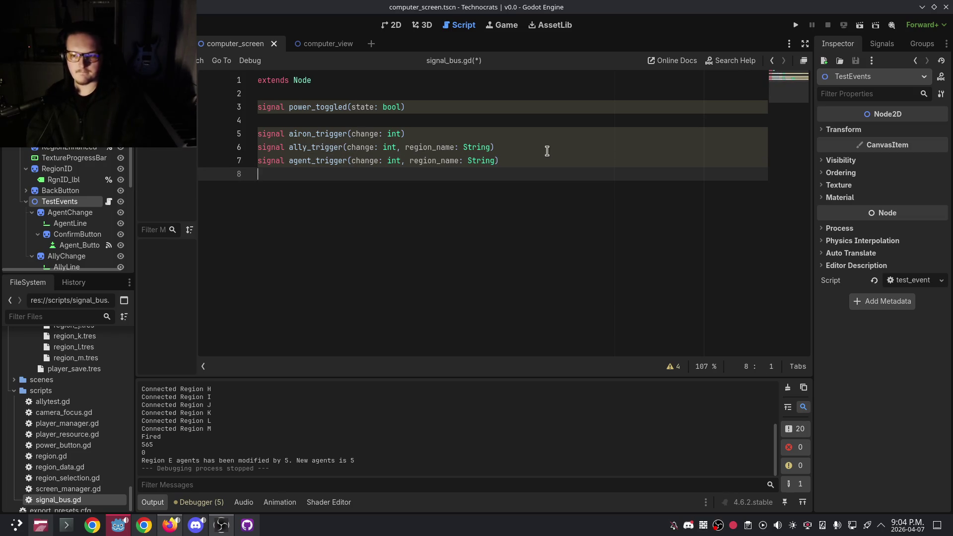
type("signal airopn")
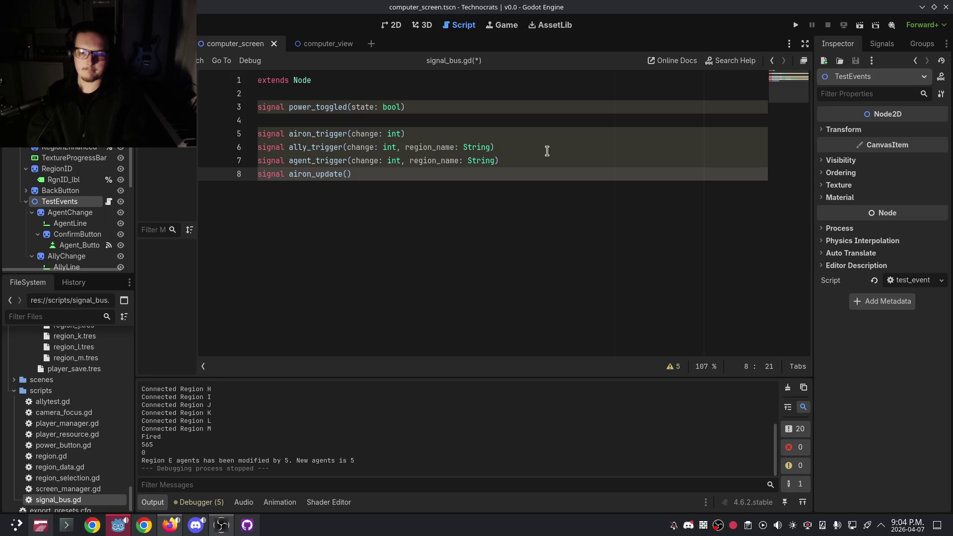
type("ge: int")
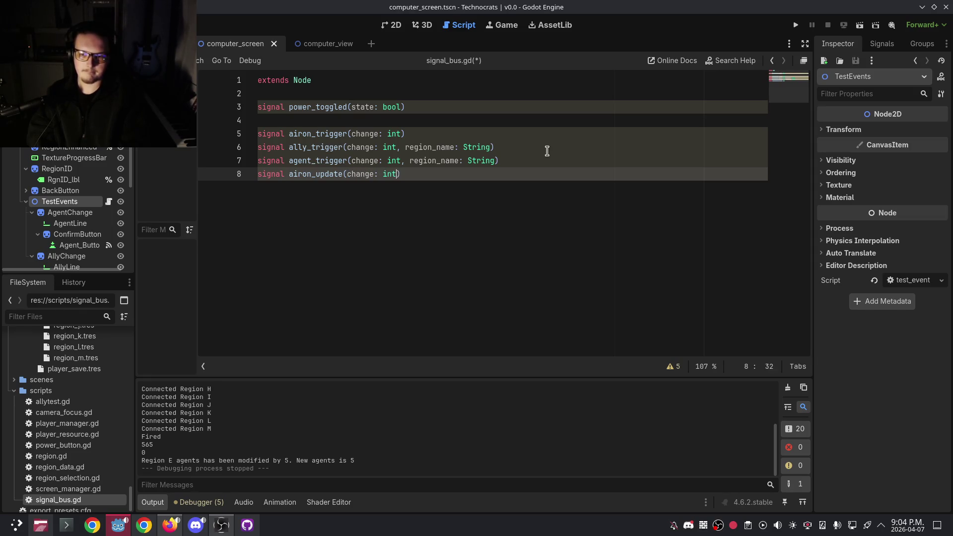
type(")")
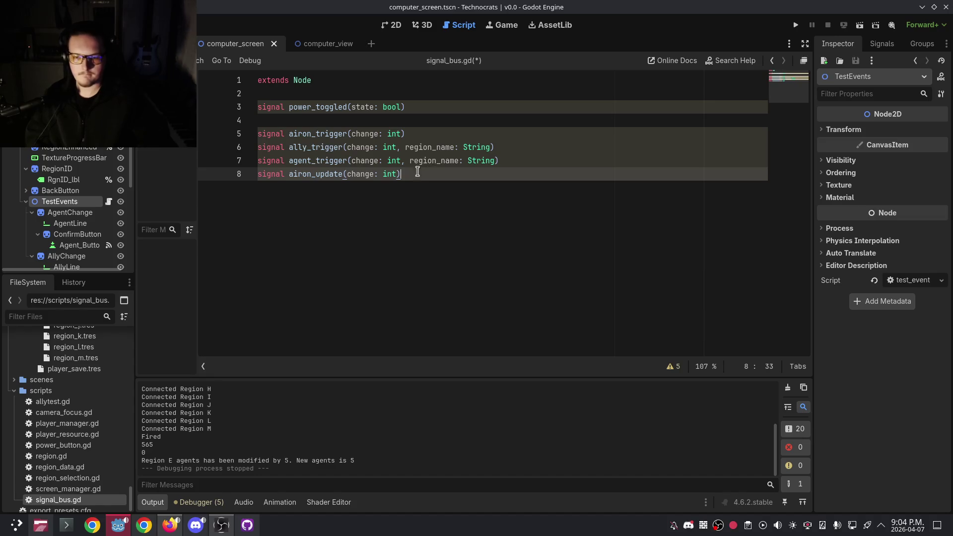
key("shift+Home")
key("ctrl+x")
left_click(417, 133)
key("Return")
key("ctrl+v")
Delete the empty trailing line and paste a copy of airon_update below ally_trigger.
left_click_drag(502, 174, 455, 174)
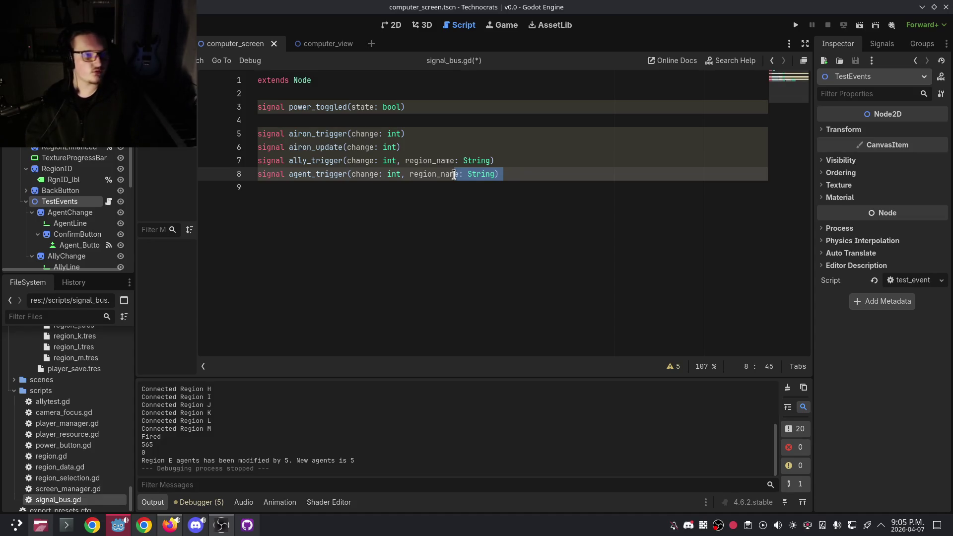
key("Down")
key("BackSpace")
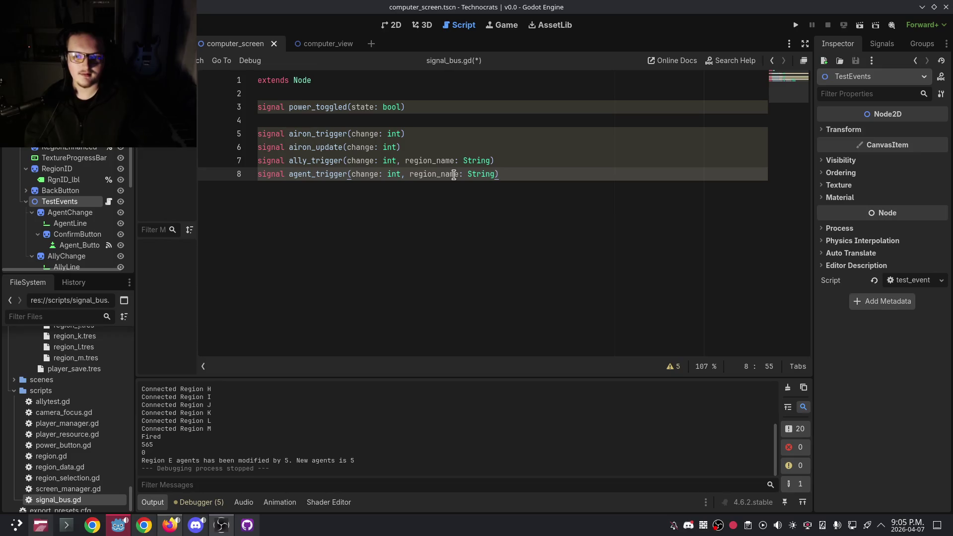
left_click(424, 146)
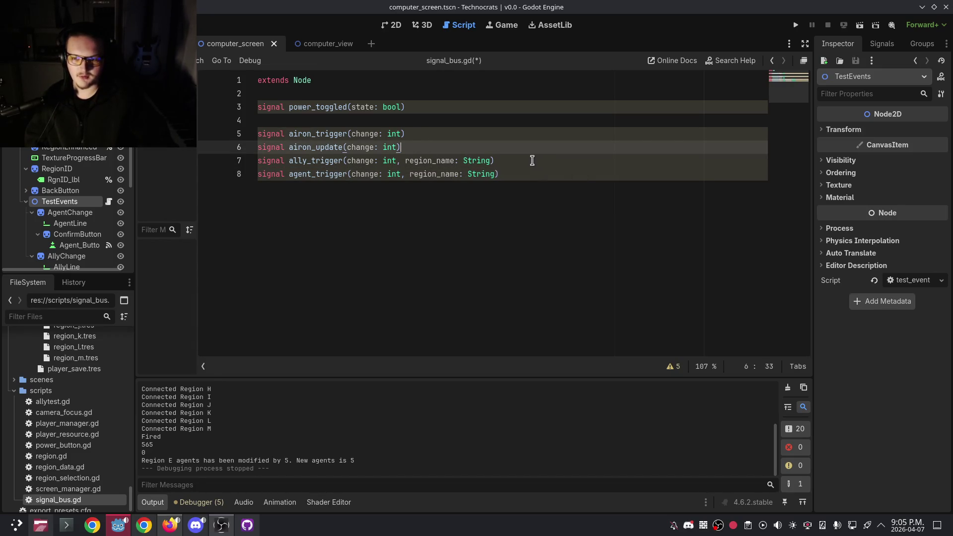
key("shift+Home")
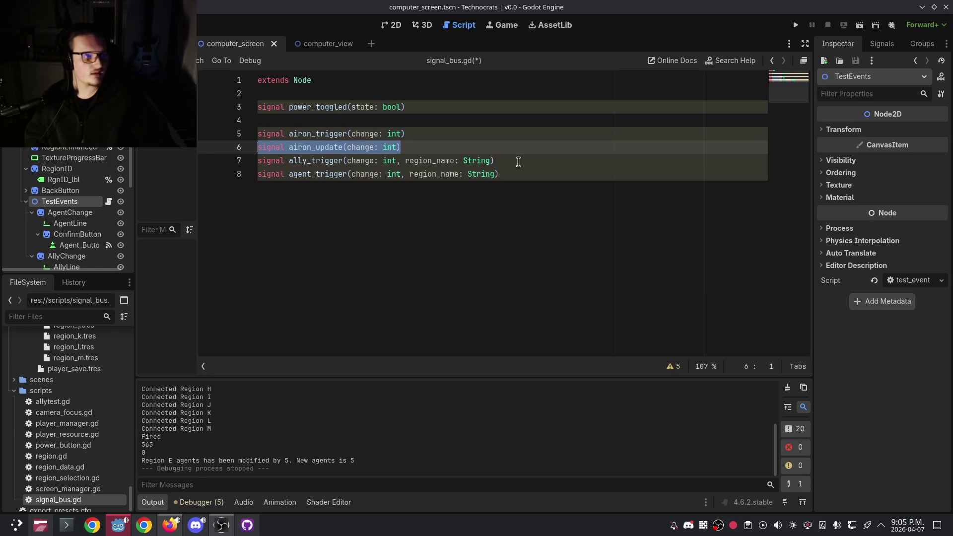
left_click(515, 160)
key("Return")
key("ctrl+v")
key("ctrl+l")
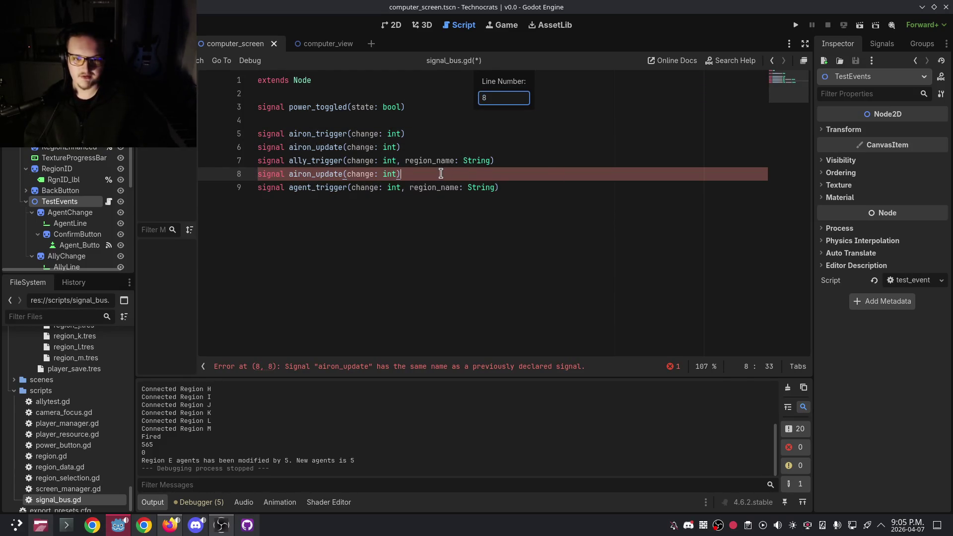
key("Escape")
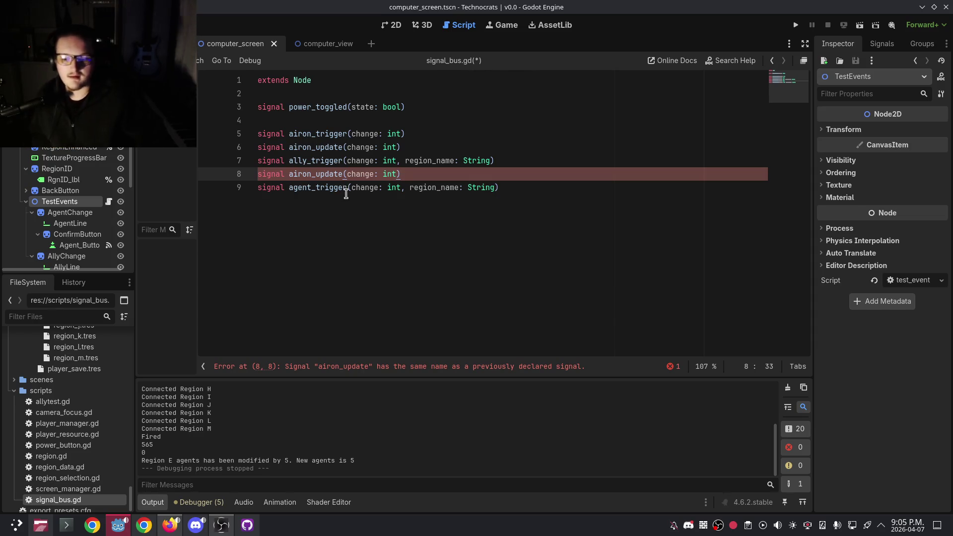
Rename the copy to ally_update taking change: int and region_name: String.
left_click(345, 174)
key("Left")
key("BackSpace")
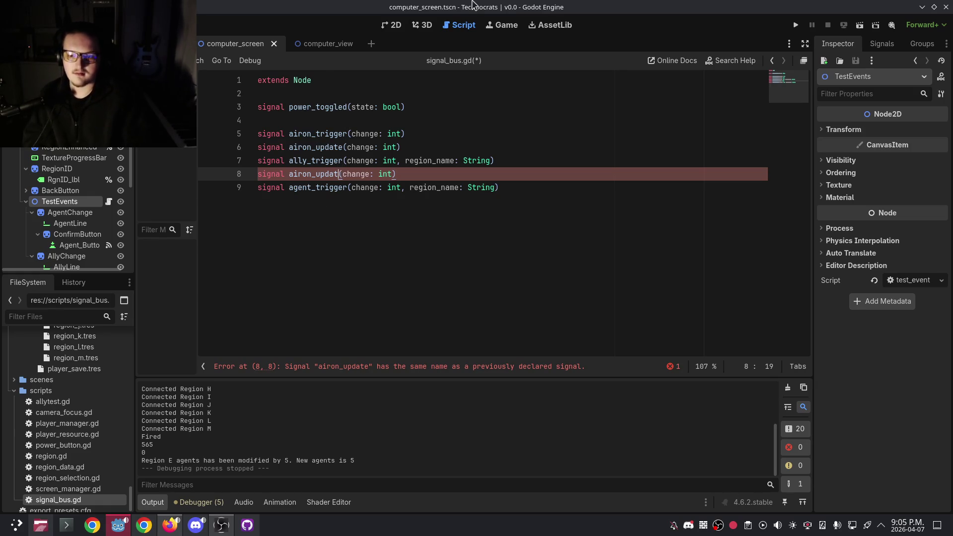
key("BackSpace")
key("BackSpace")
key("BackSpace")
type("ally")
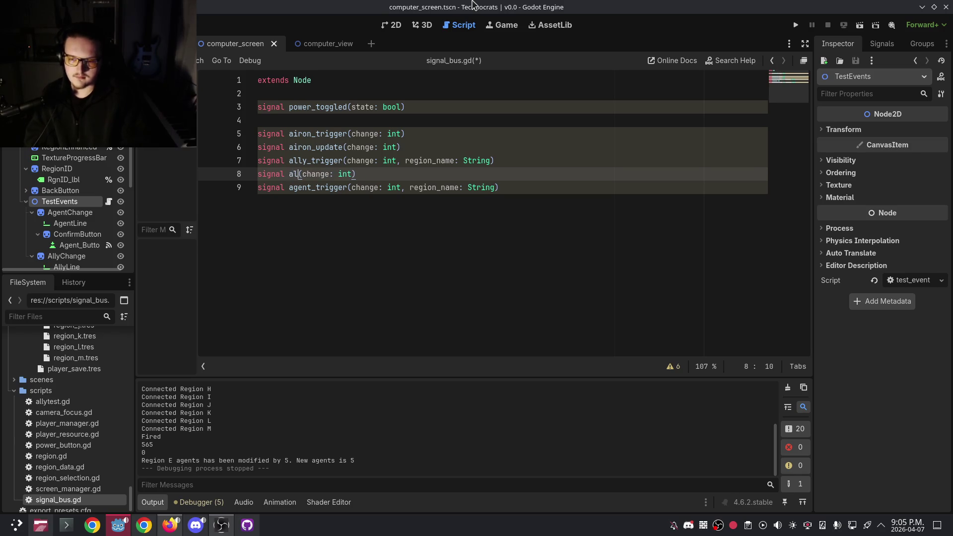
type("_upd")
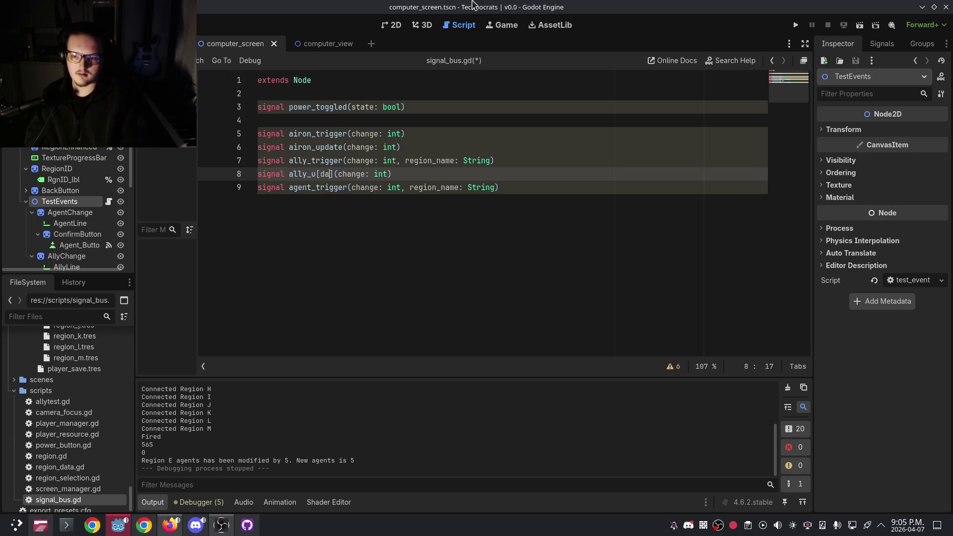
type("ate")
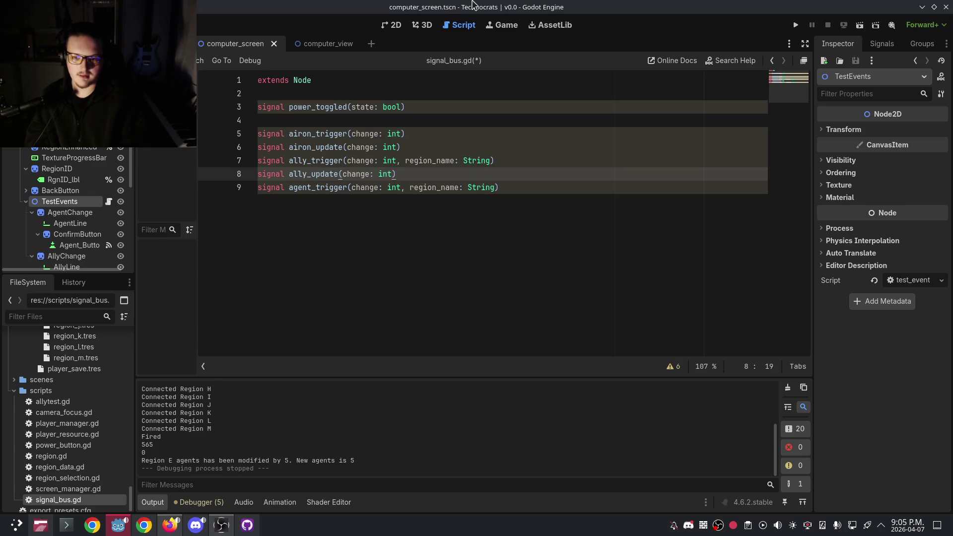
type("gion_name")
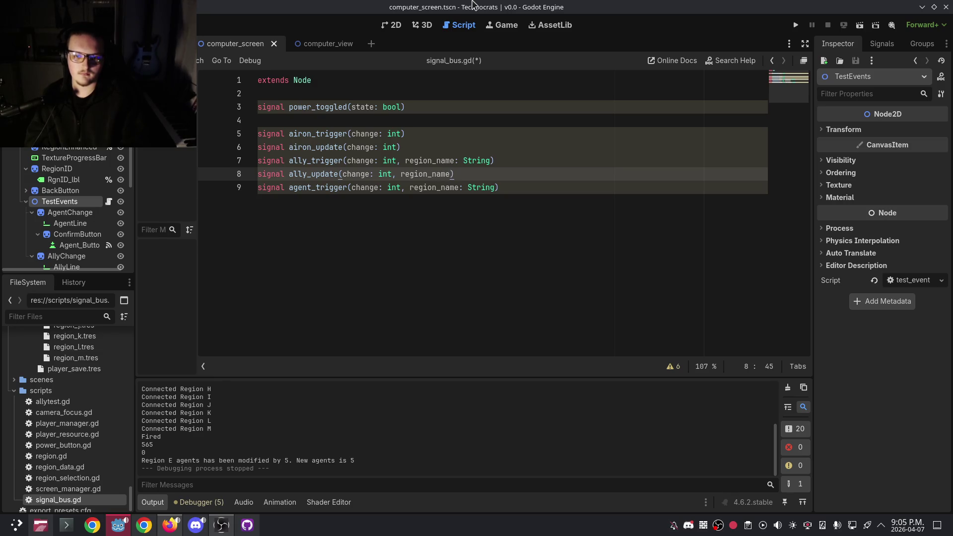
type("g")
key("Down")
key("Escape")
key("Down")
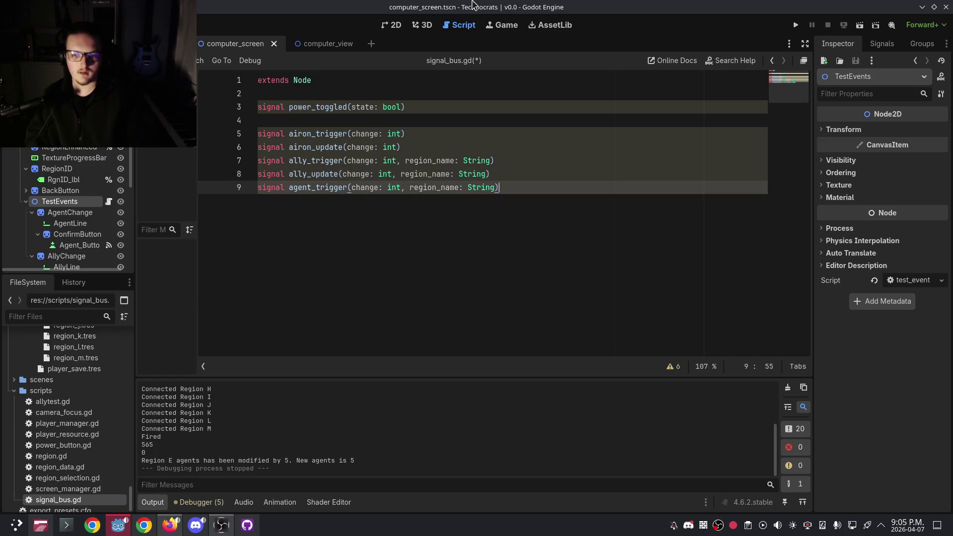
Add 'signal agent_update(change: int, region_name: String)' below agent_trigger.
key("Return")
type("signal agent)")
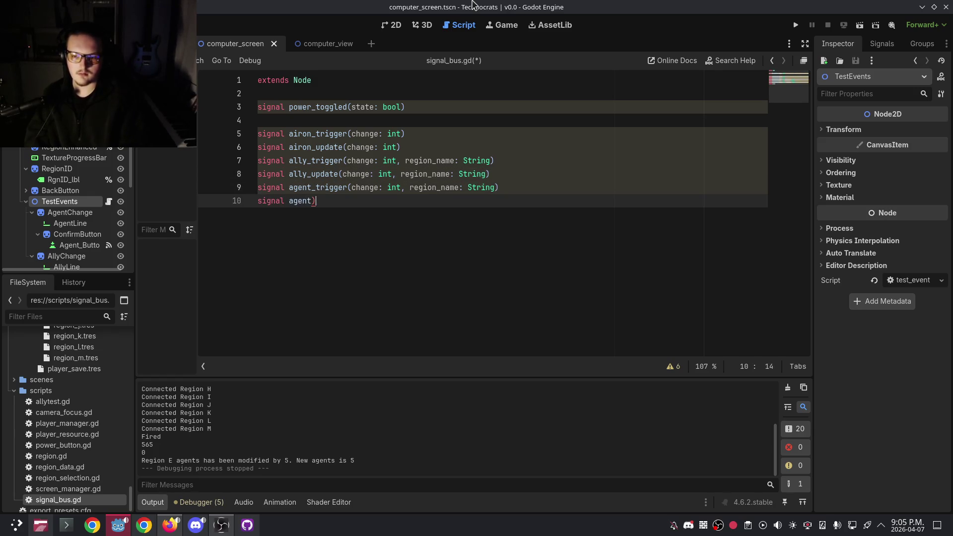
key("BackSpace")
key("BackSpace")
key("BackSpace")
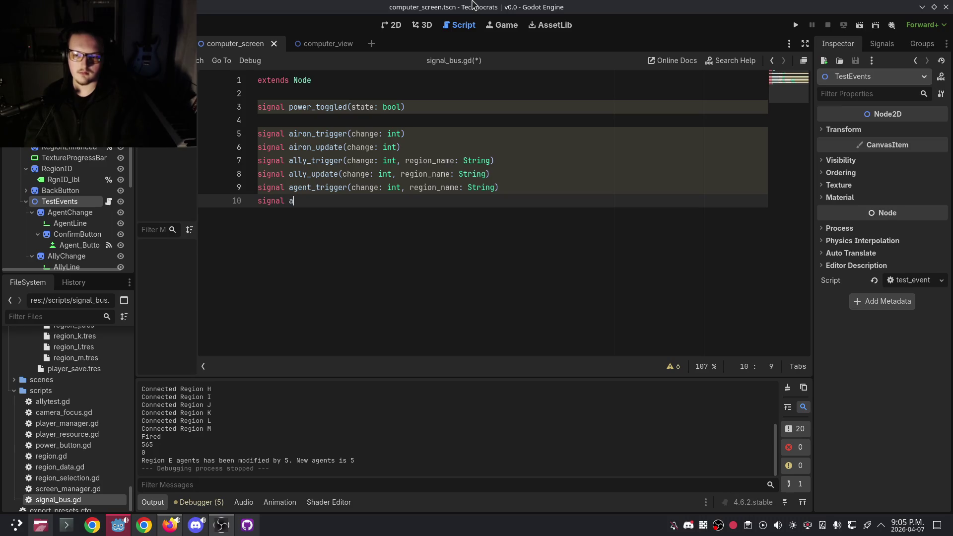
type("_u[pdate(")
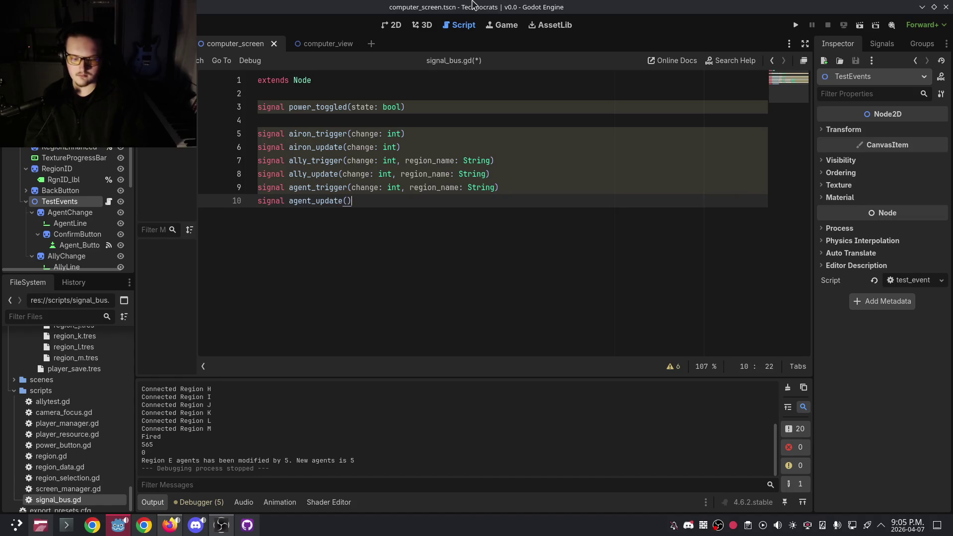
type("changel i")
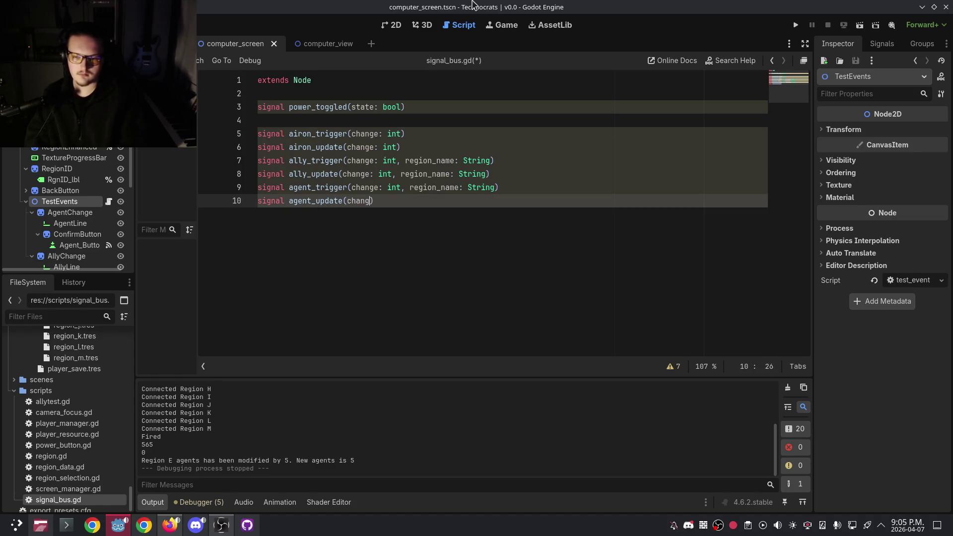
key("BackSpace")
key("BackSpace")
key("BackSpace")
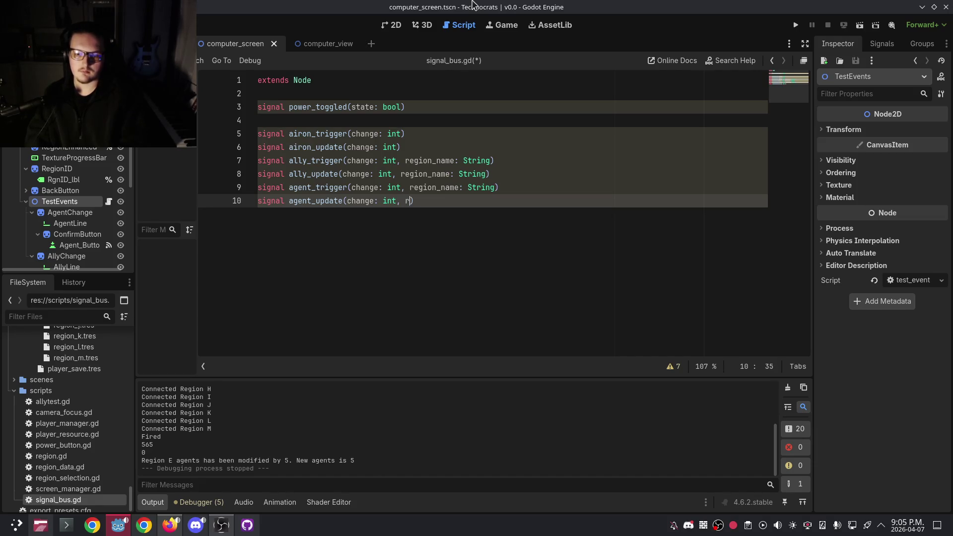
type("egion_name: St")
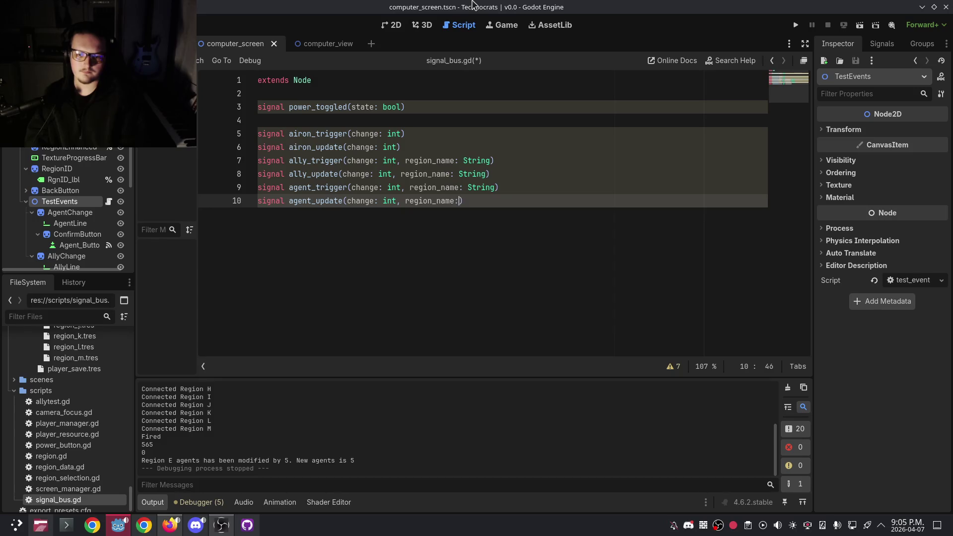
type("ring")
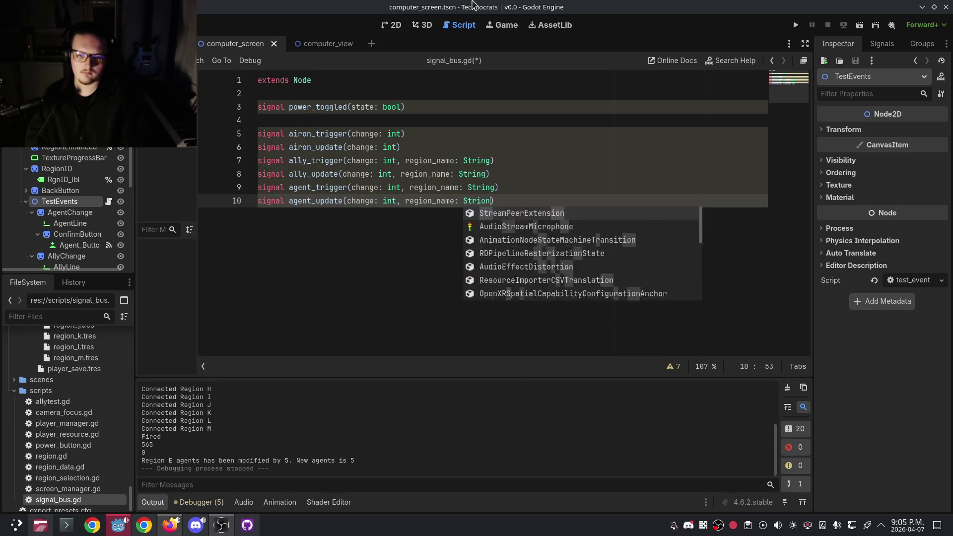
type(")")
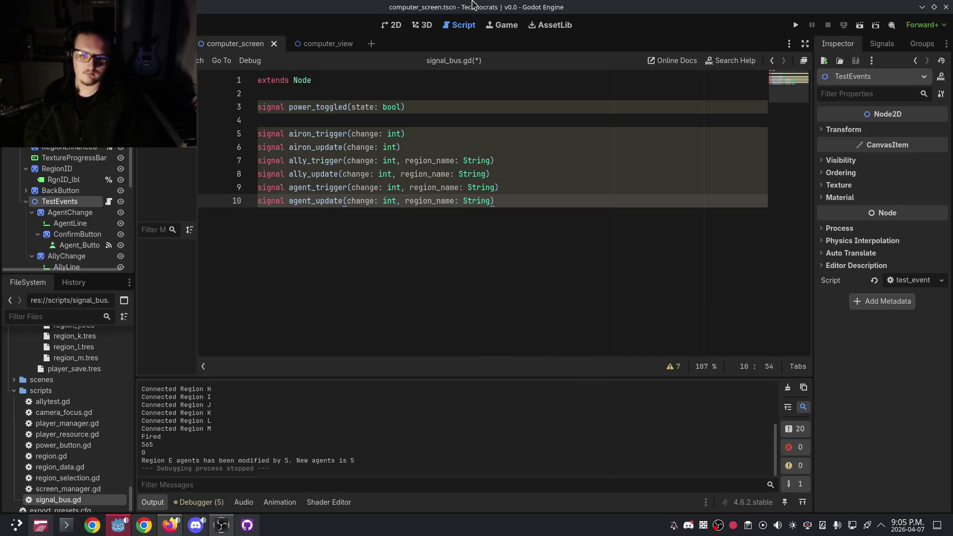
left_click(417, 146)
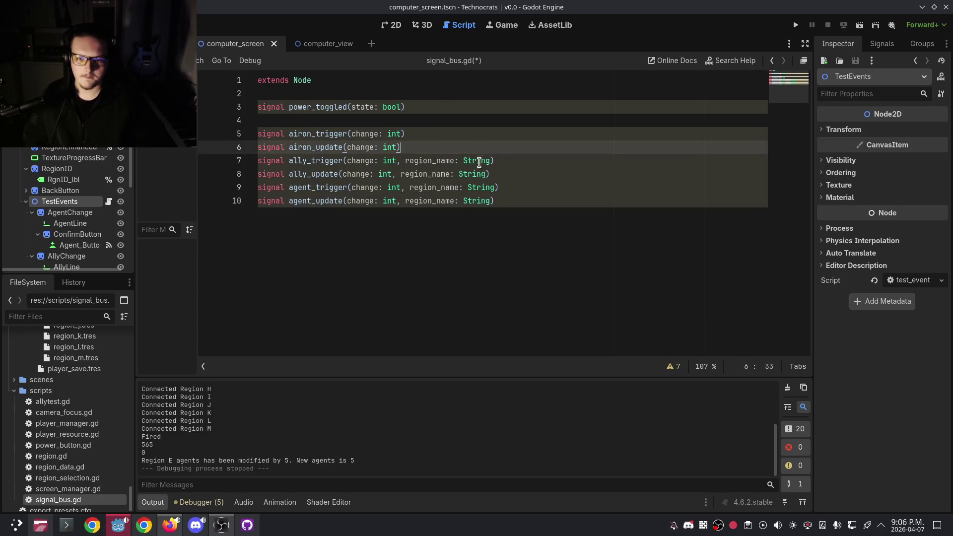
left_click(445, 160)
left_click(468, 160)
double_click(468, 160)
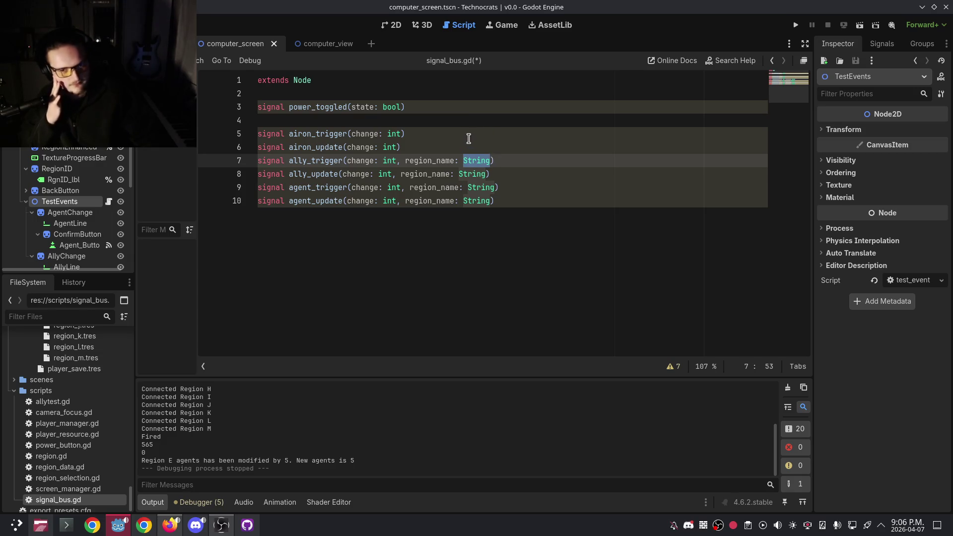
left_click(450, 145)
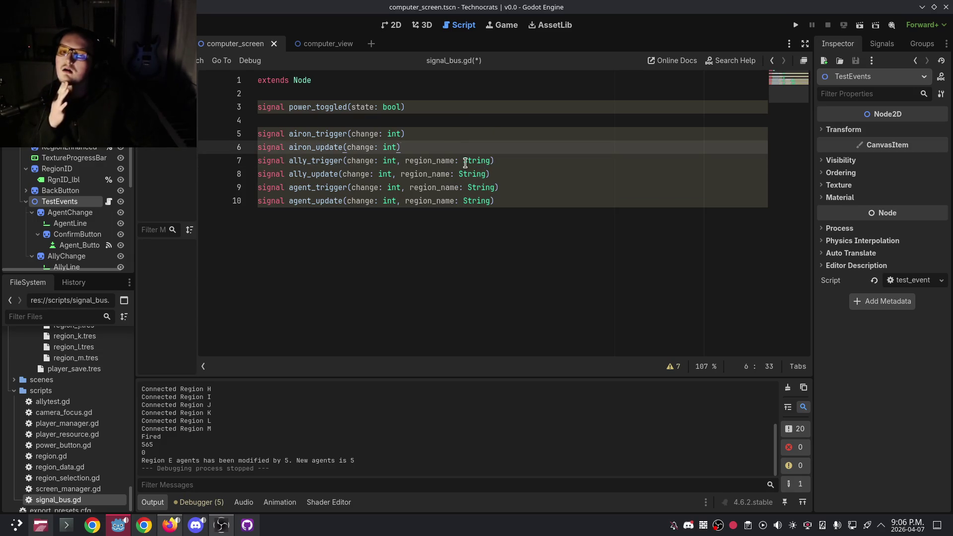
mouse_move(465, 163)
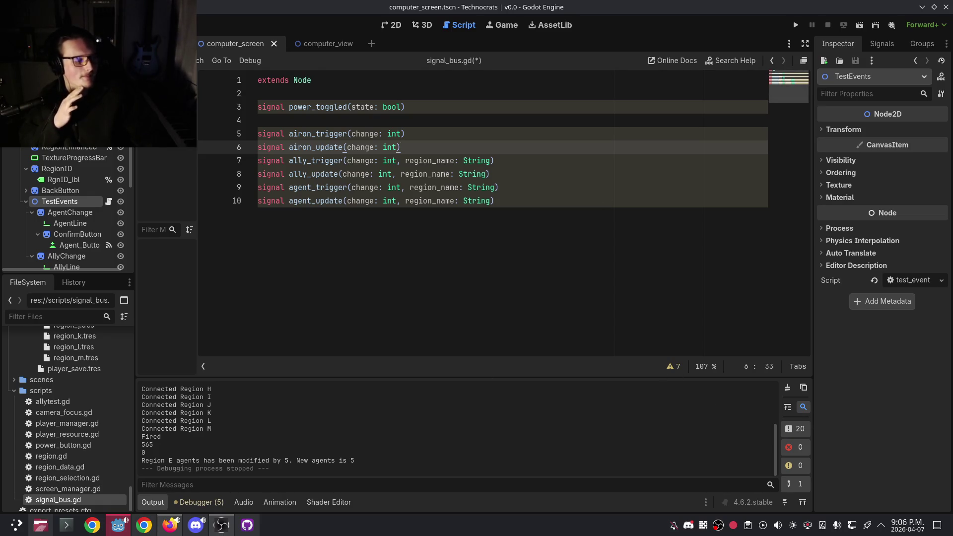
left_click(506, 265)
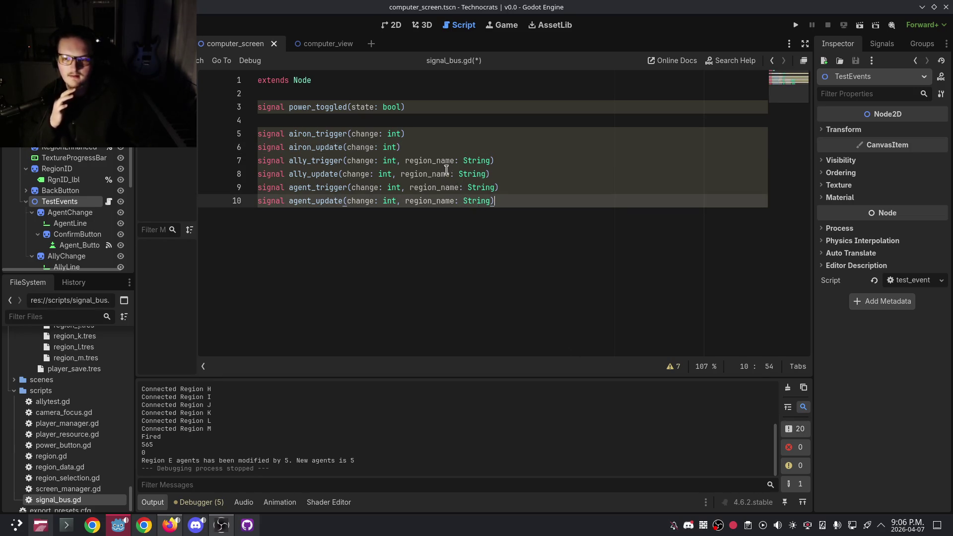
double_click(431, 159)
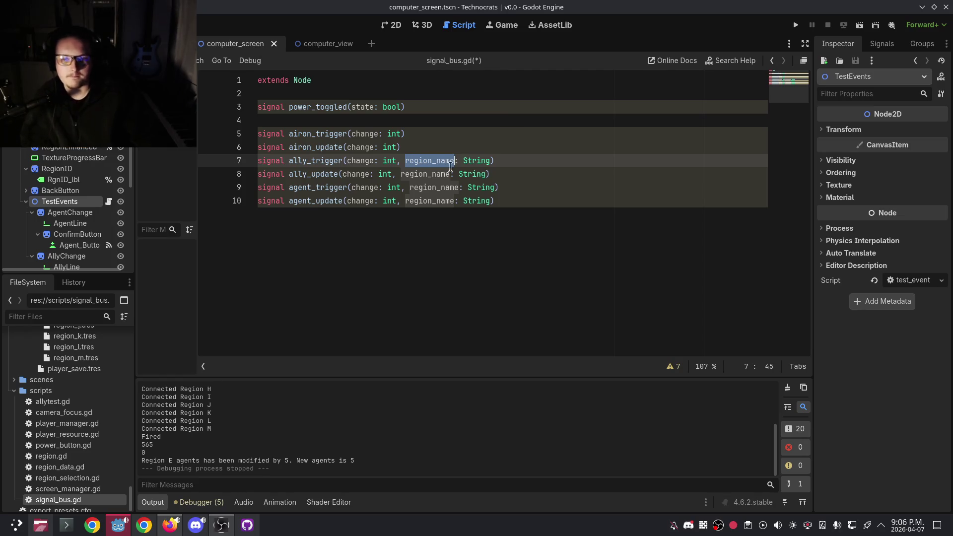
left_click(430, 147)
double_click(476, 162)
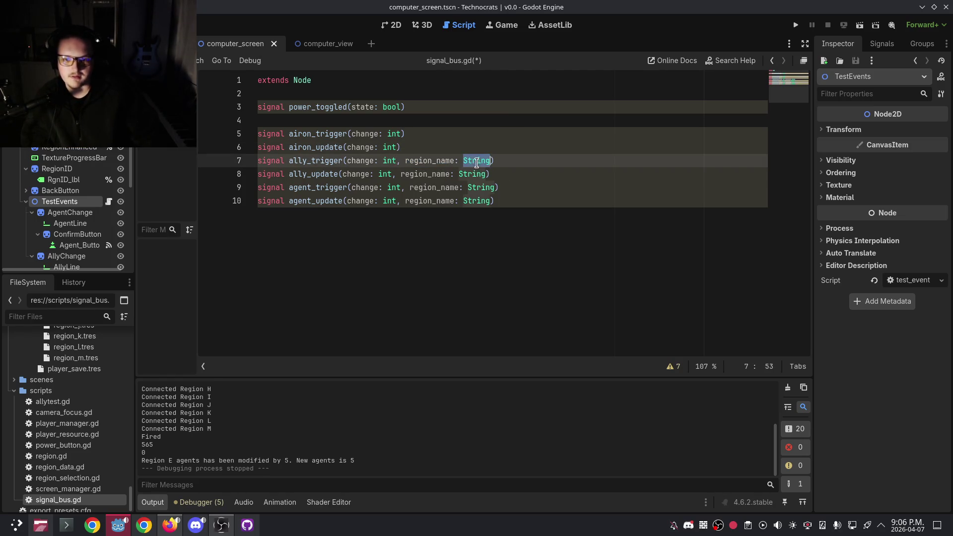
left_click(413, 241)
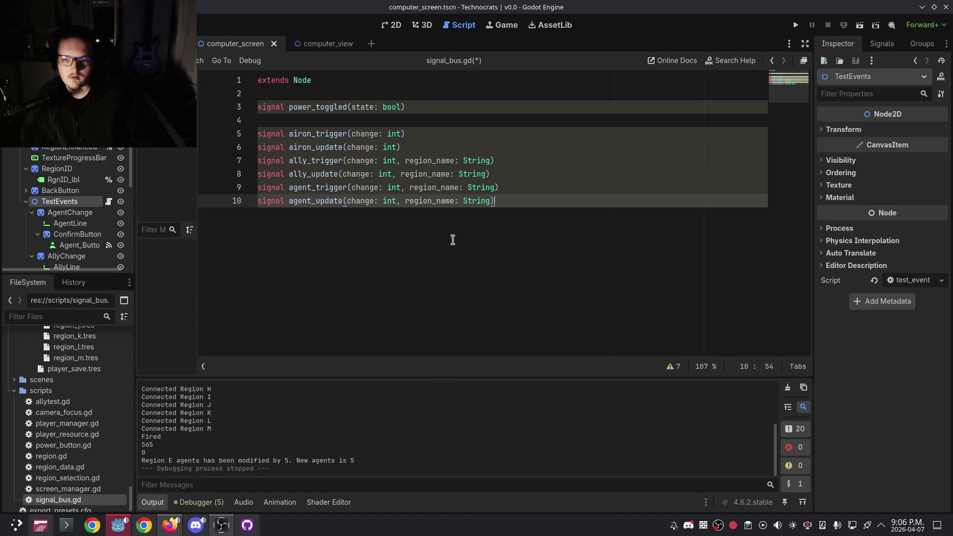
left_click(509, 174)
left_click(511, 163)
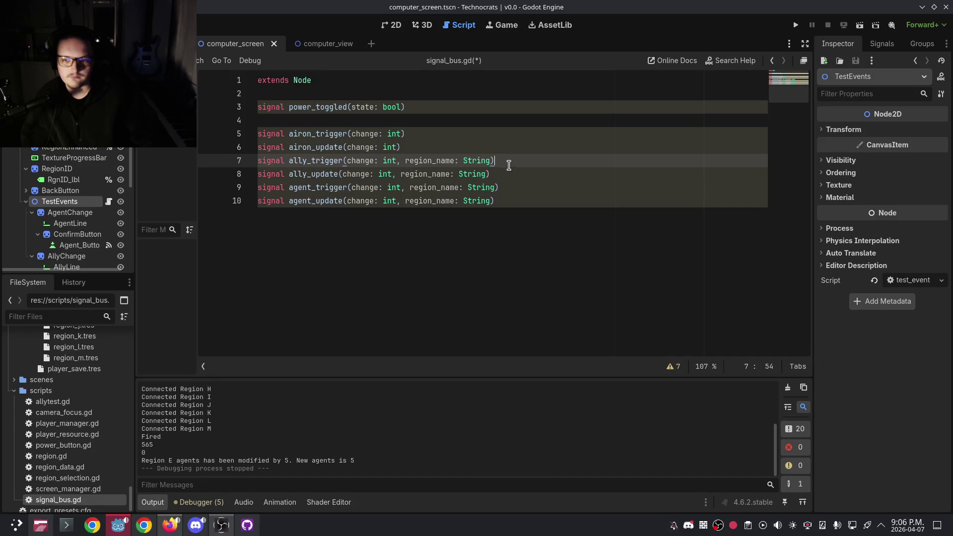
left_click(515, 202)
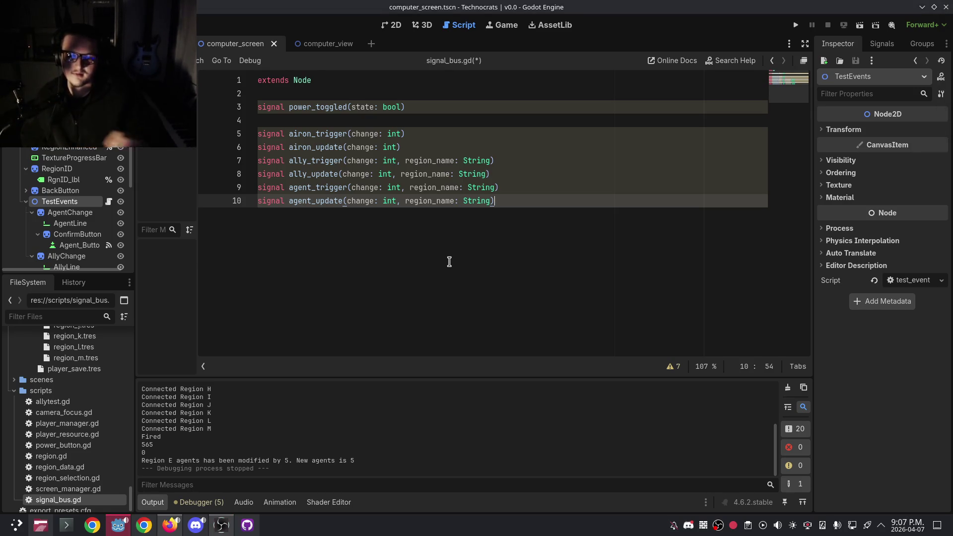
key("shift+Up")
key("shift+Up")
key("shift+Up")
key("shift+Home")
left_click(519, 201)
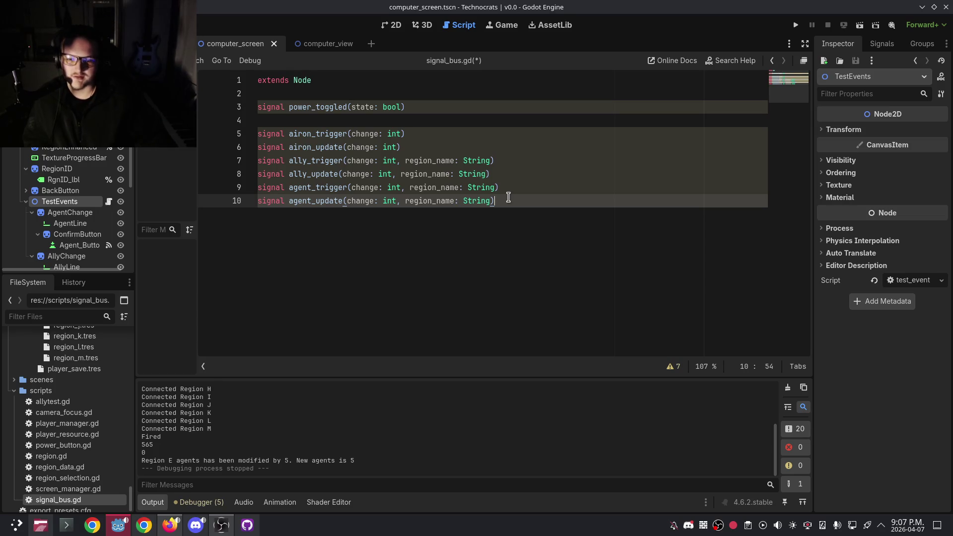
left_click(433, 144)
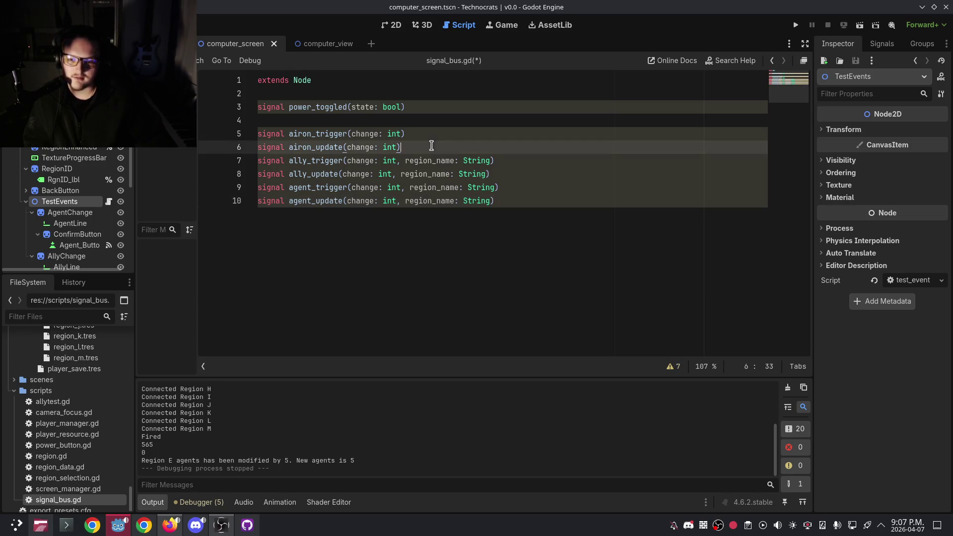
left_click(500, 198)
left_click(517, 165)
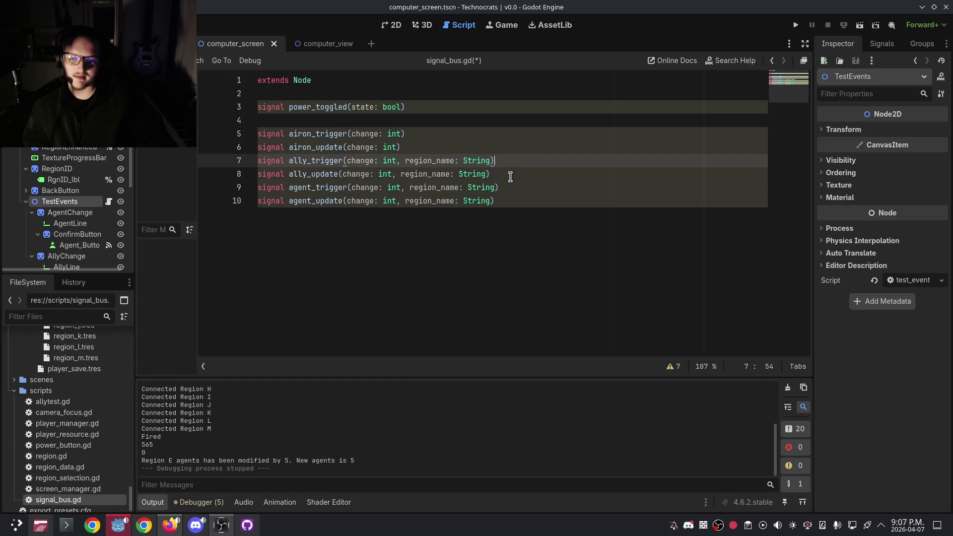
left_click(510, 177)
mouse_move(471, 160)
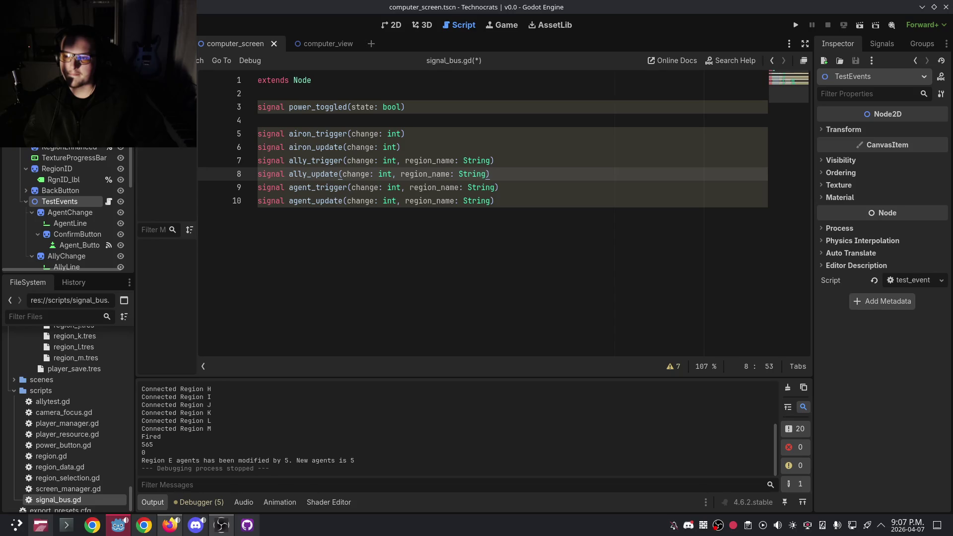
Switch to screen_manager.gd and scroll through update_agt_lbl, agent_event and ally_event, then bring up Discord.
key("alt+Left")
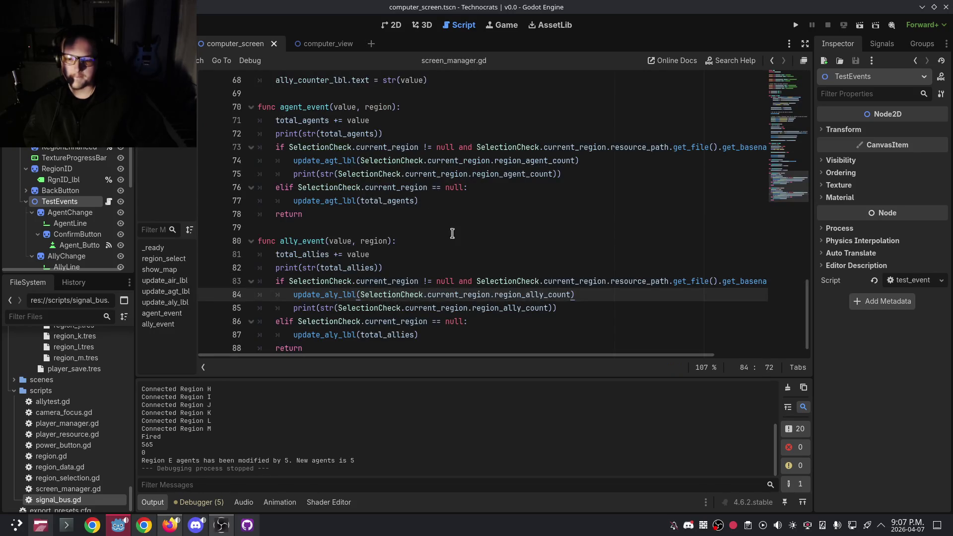
scroll(450, 235, "down", 1)
scroll(445, 215, "up", 4)
scroll(422, 209, "down", 3)
scroll(393, 197, "up", 4)
scroll(391, 208, "up", 3)
scroll(389, 218, "down", 3)
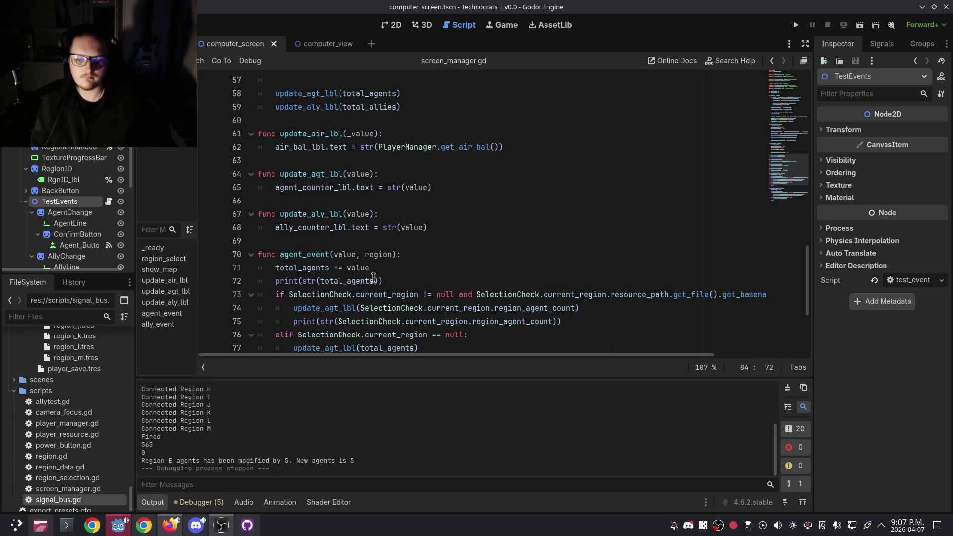
scroll(325, 311, "down", 4)
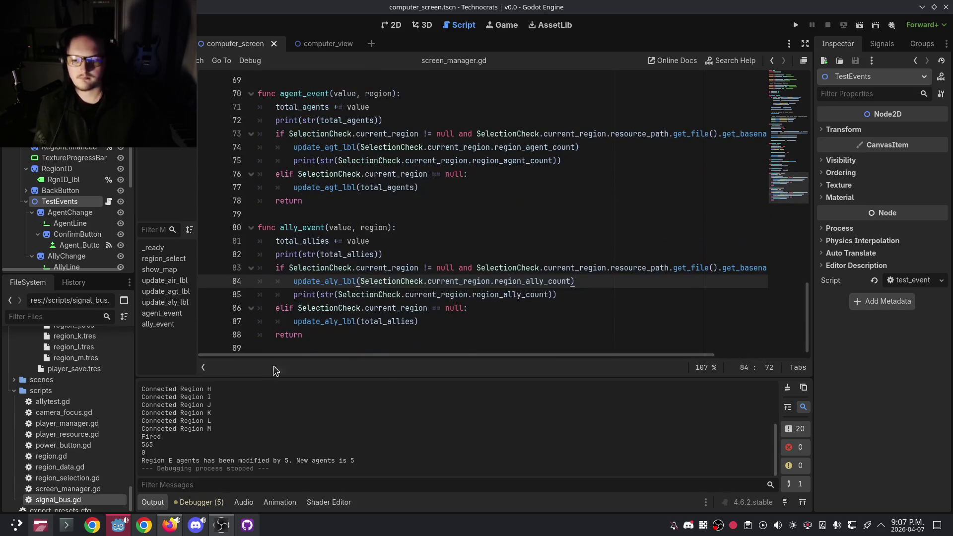
left_click(196, 525)
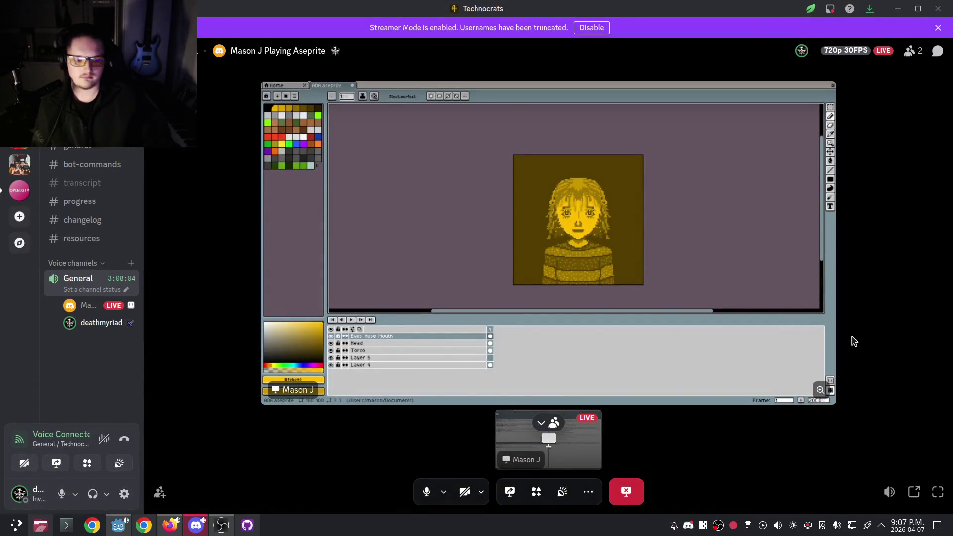
Pop the Aseprite stream into its own window, minimize the main Discord window, and hide the member tiles.
left_click(913, 491)
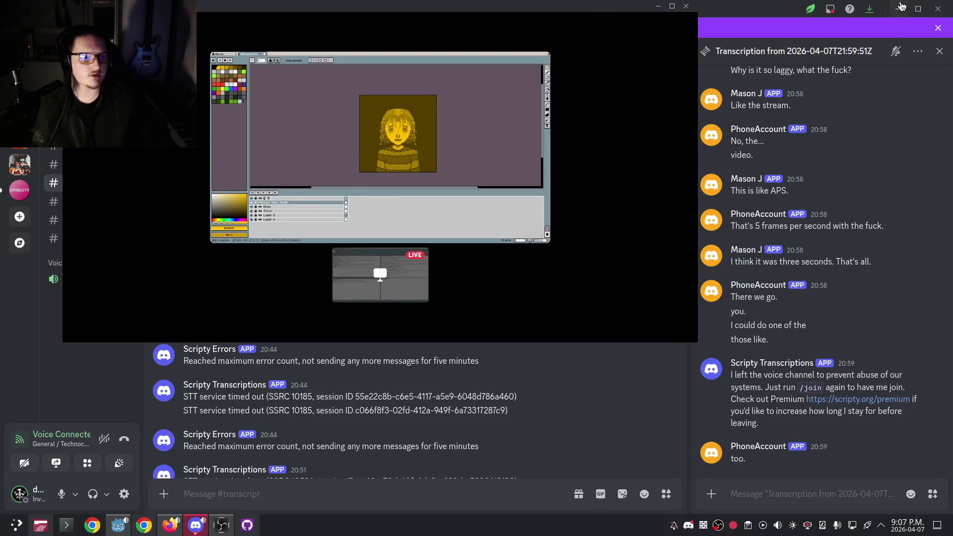
left_click(899, 8)
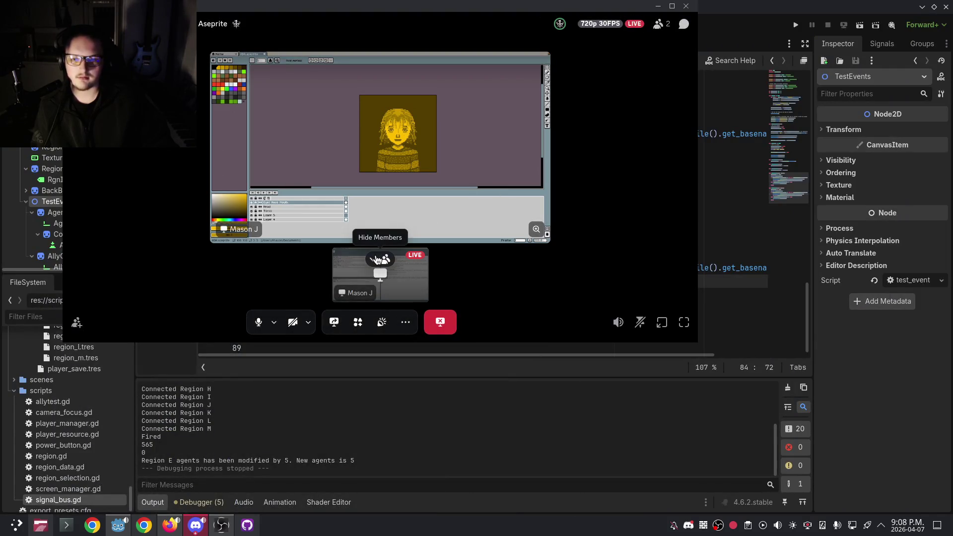
left_click(377, 259)
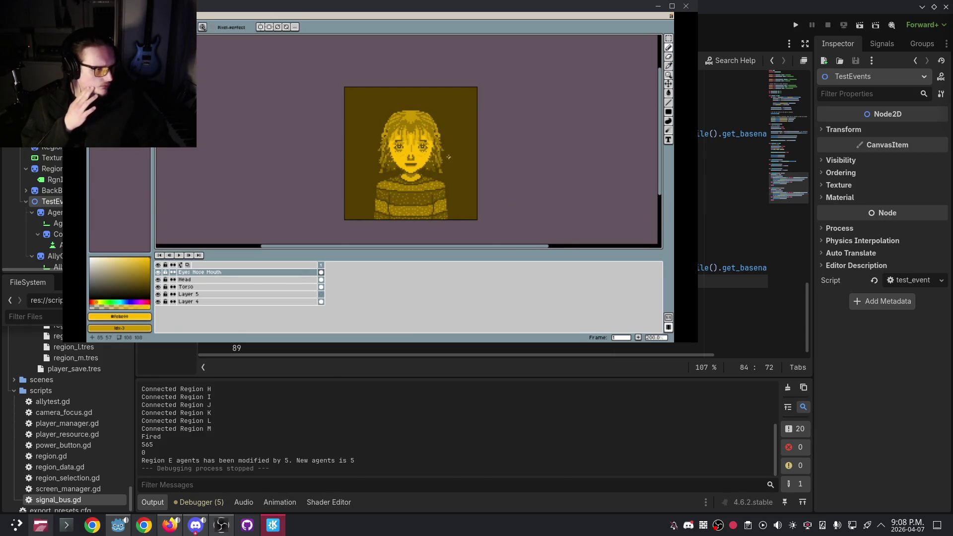
Zoom the streamed canvas and move the stream window off the Godot panels.
scroll(449, 157, "up", 2)
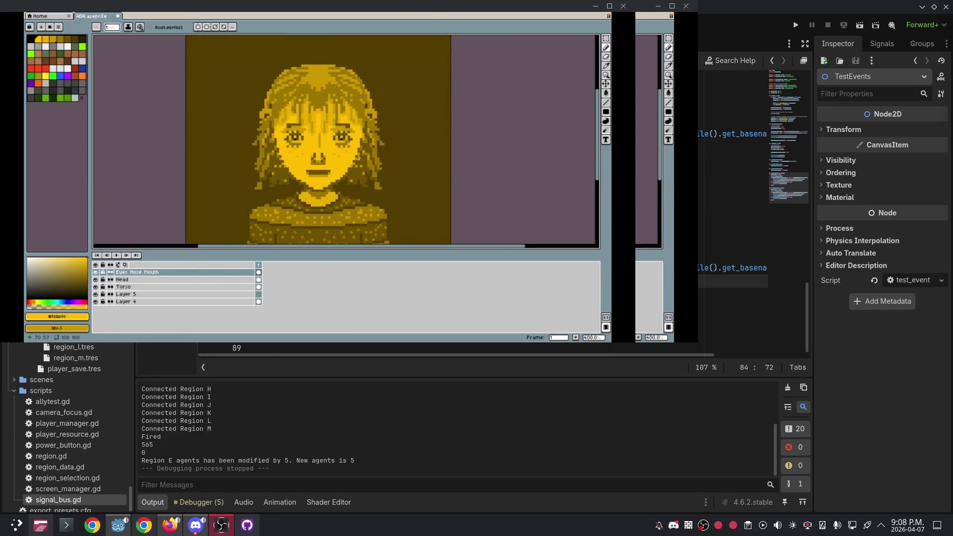
mouse_move(358, 158)
left_mouse_down()
mouse_move(420, 183)
mouse_move(423, 228)
left_mouse_up()
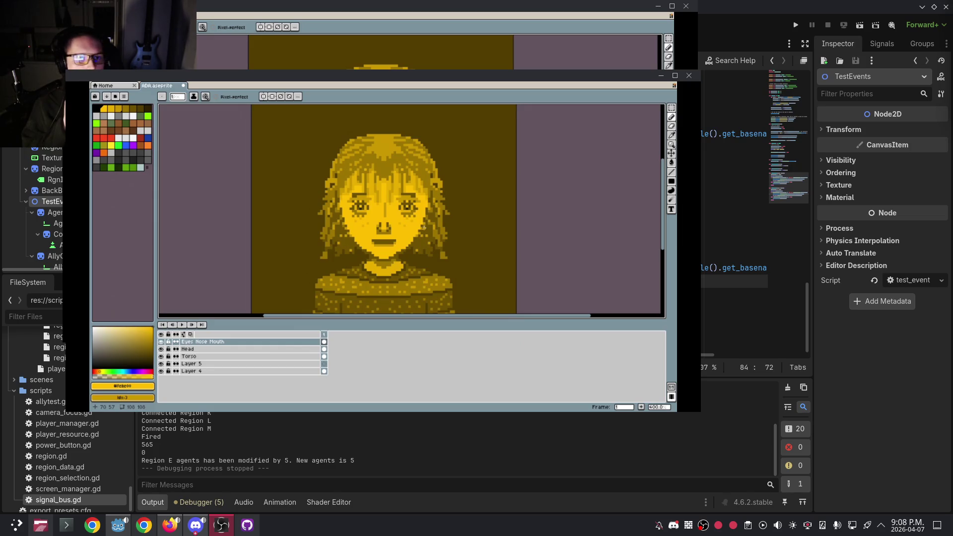
key("super+Page_Down")
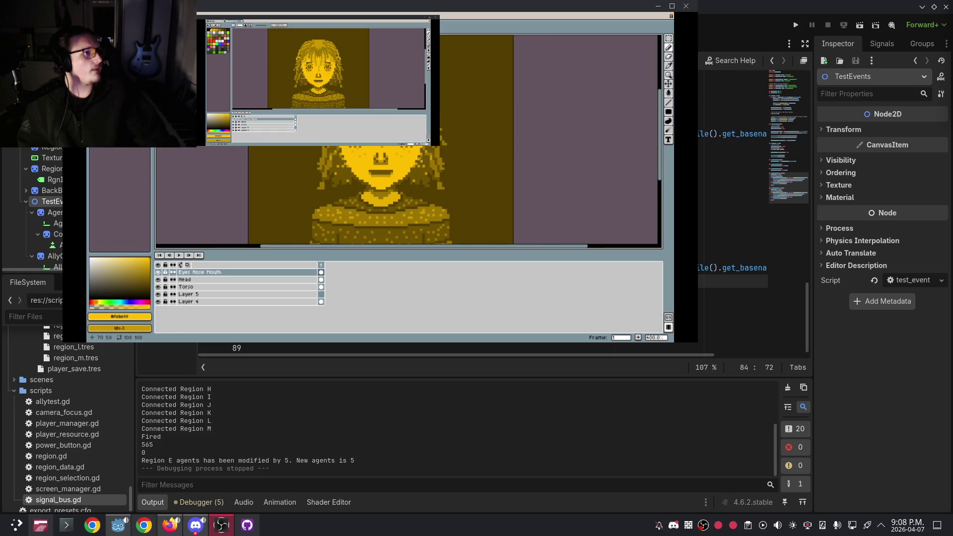
Zoom into the portrait's face, set the Eyedropper to sample All Layers, then zoom back out.
scroll(417, 160, "down", 5)
scroll(425, 163, "up", 3)
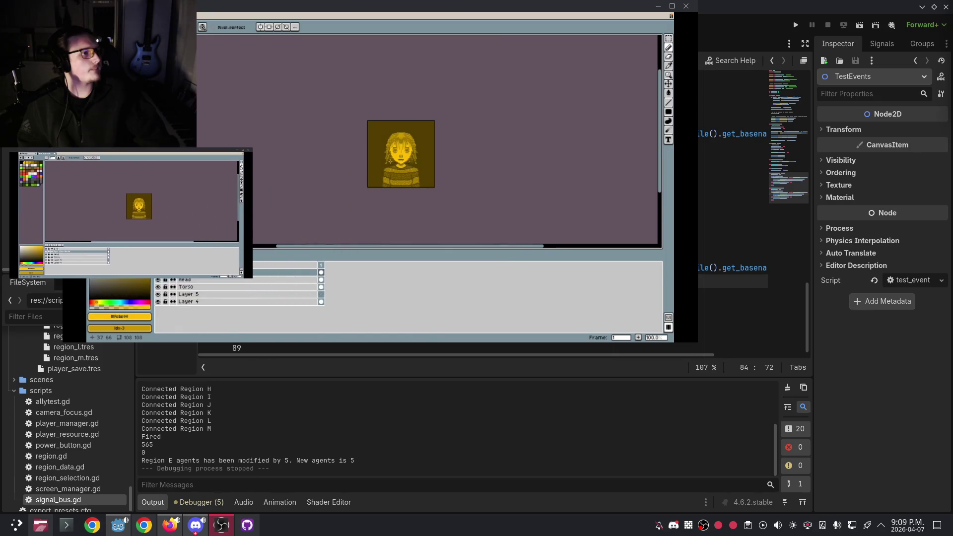
scroll(401, 211, "up", 5)
scroll(400, 211, "up", 3)
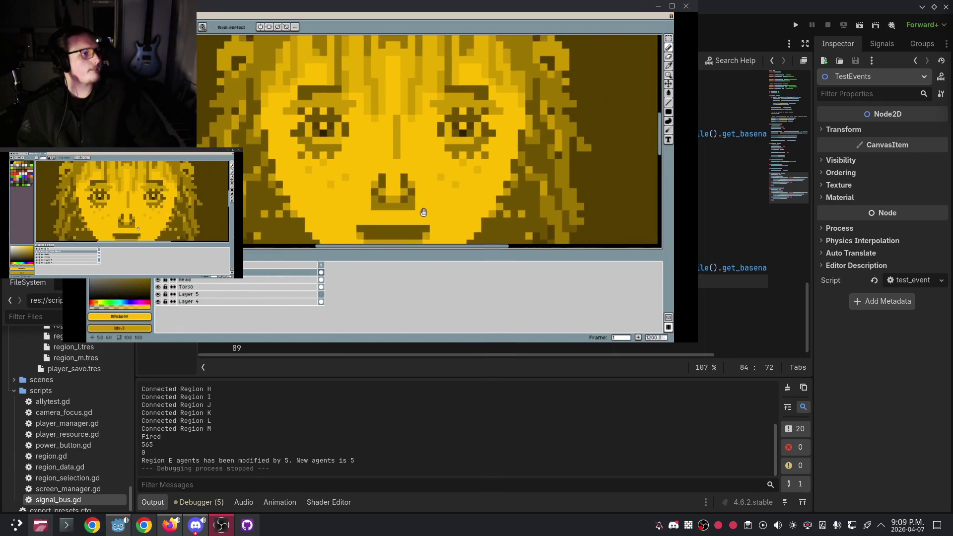
left_click(668, 65)
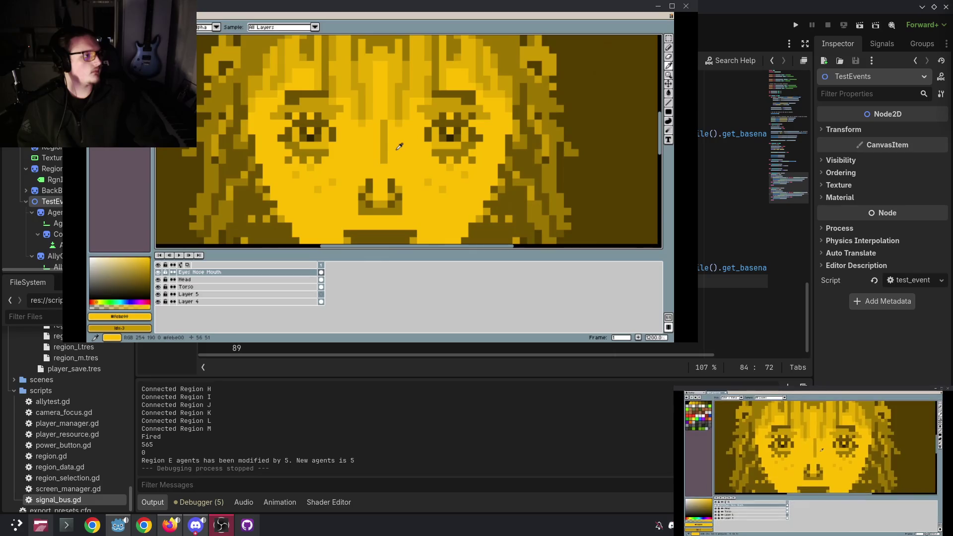
scroll(401, 146, "down", 3)
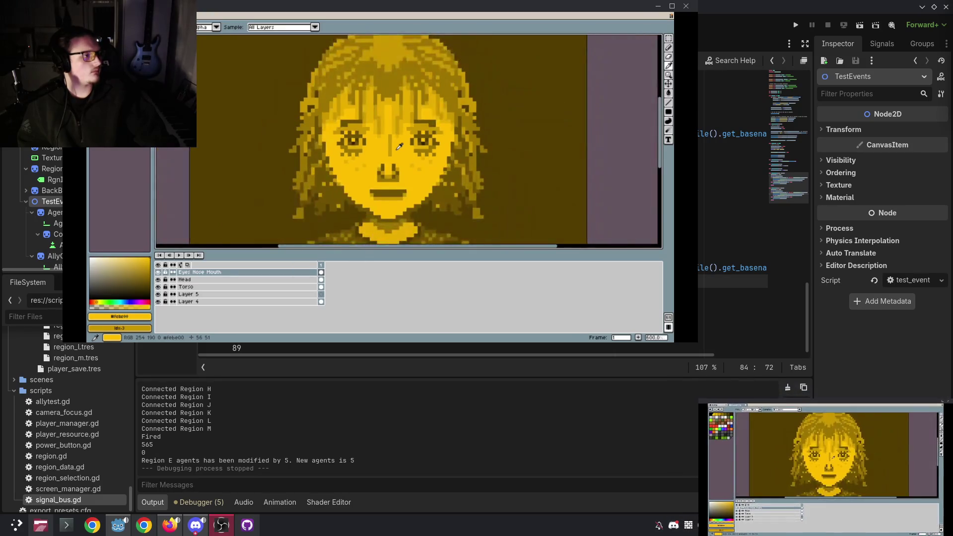
scroll(403, 145, "down", 4)
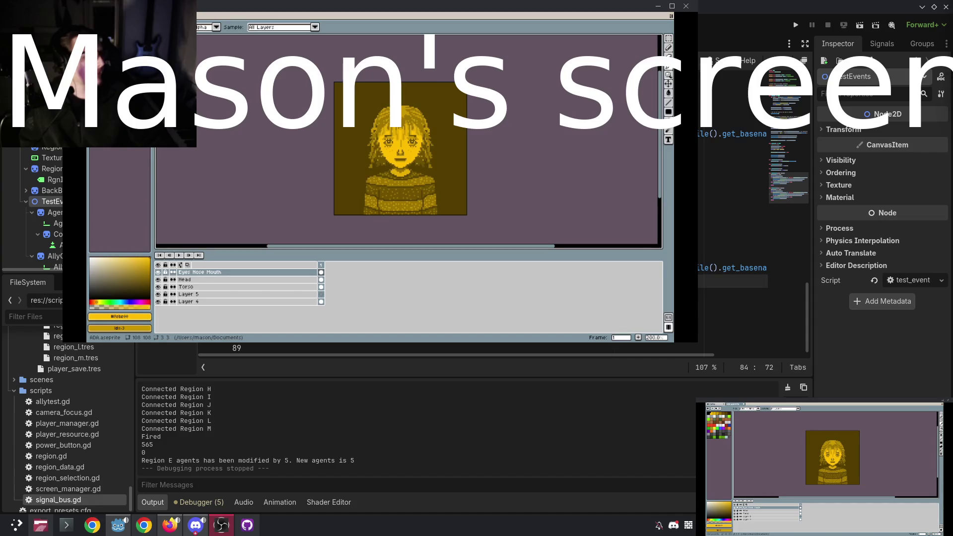
Toggle the Eyes Nose Mouth layer off and on several times to compare, leaving it visible.
left_click(158, 272)
left_click(158, 273)
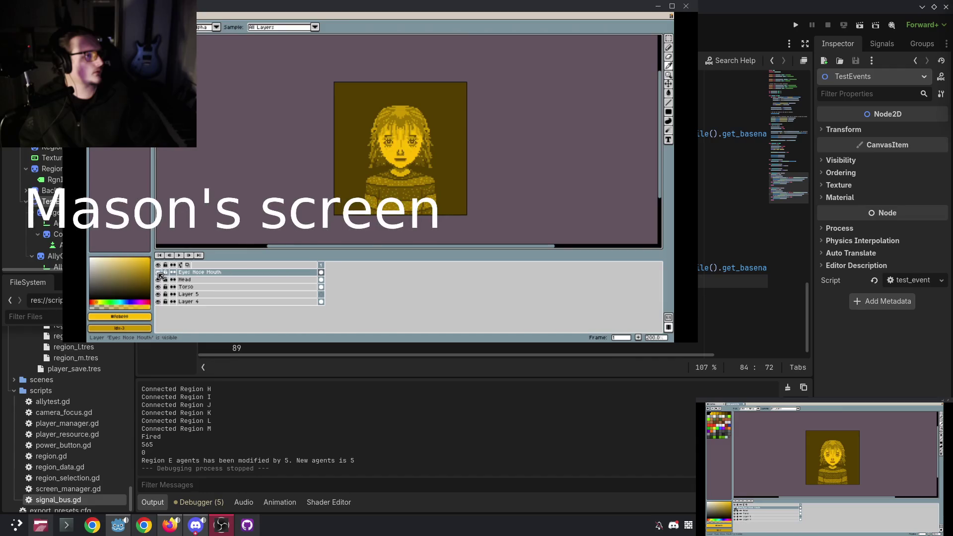
left_click(158, 273)
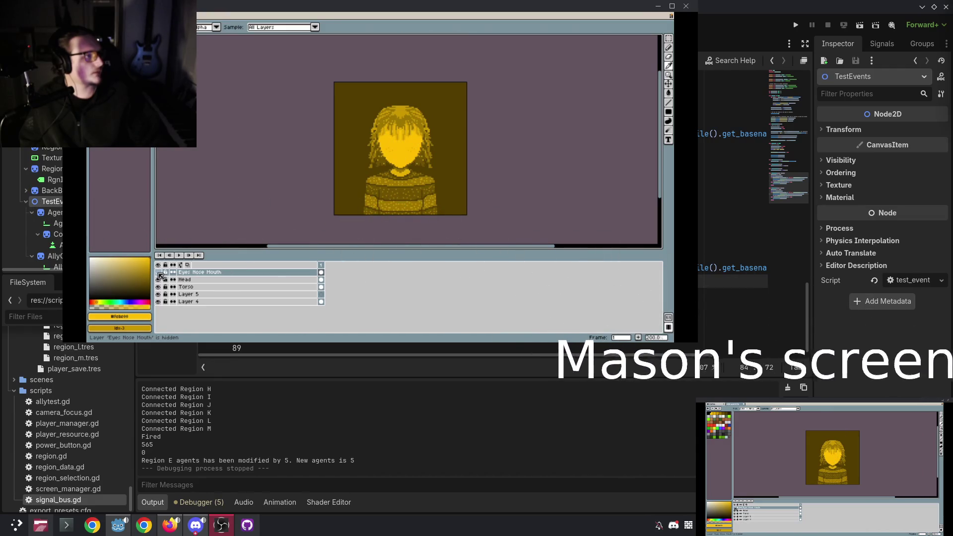
left_click(158, 272)
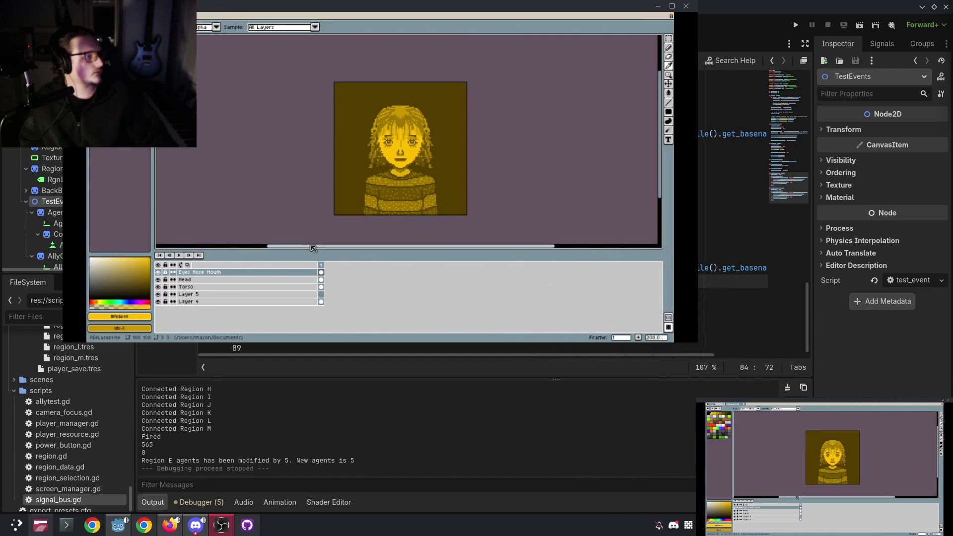
scroll(418, 158, "up", 1)
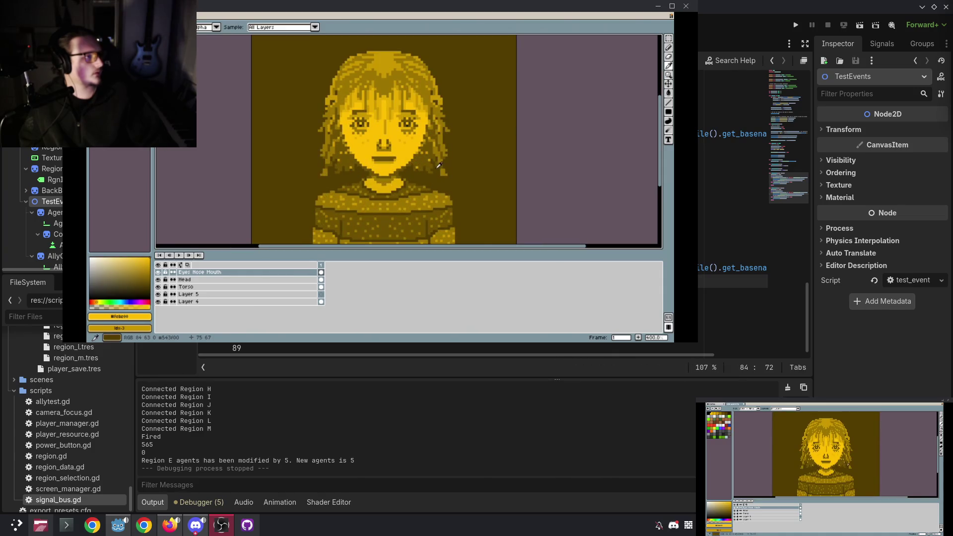
scroll(436, 165, "down", 2)
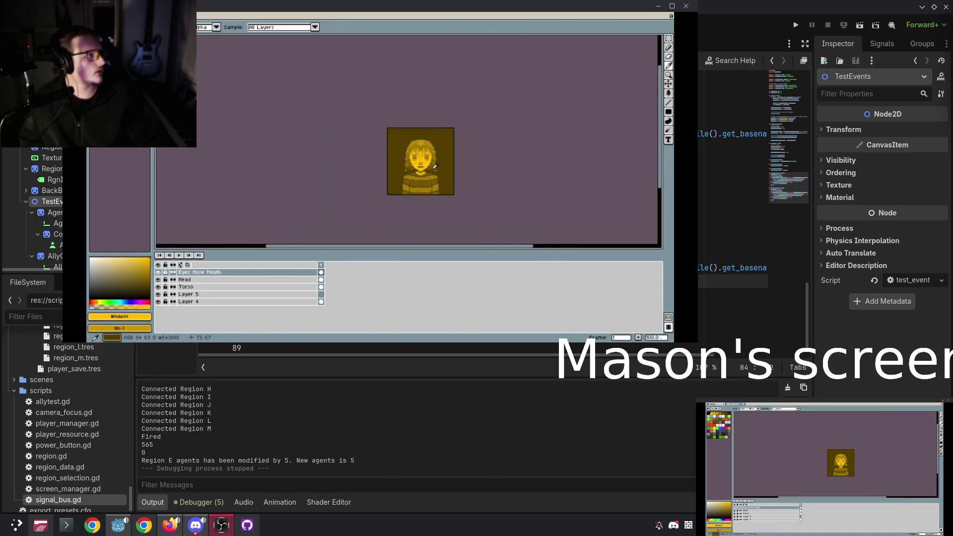
scroll(435, 165, "up", 4)
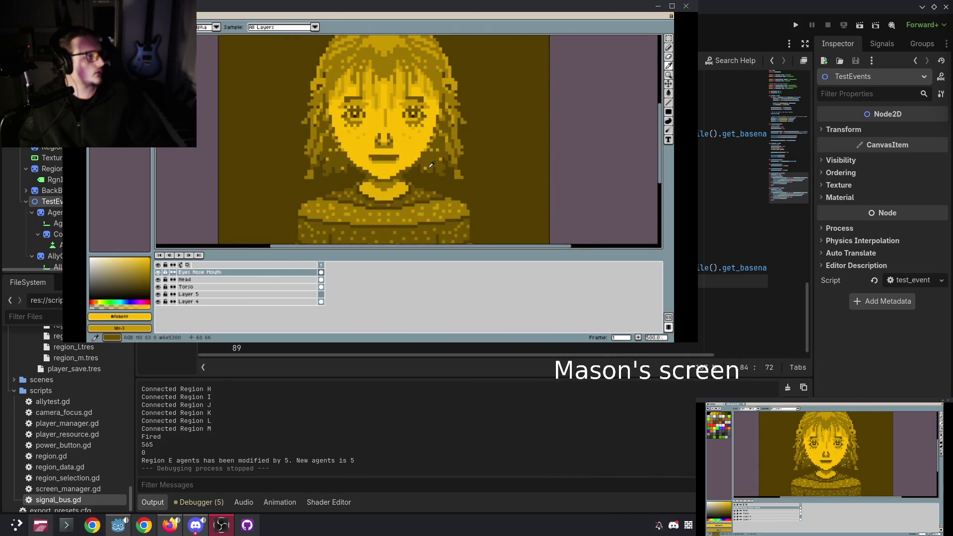
scroll(431, 165, "down", 3)
Hide the Head layer to compare, show it again, and minimize the stream window.
left_click(157, 280)
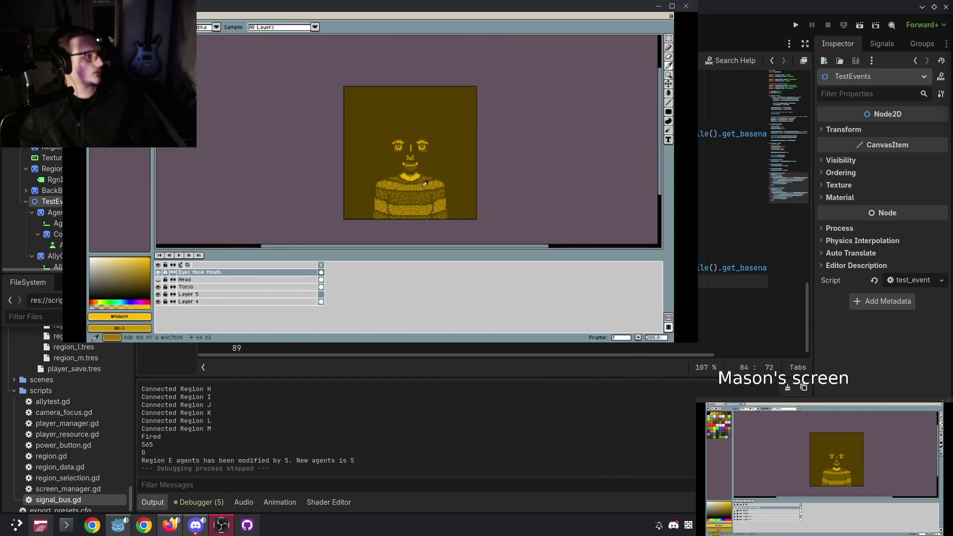
scroll(421, 175, "up", 2)
left_click_drag(414, 185, 414, 190)
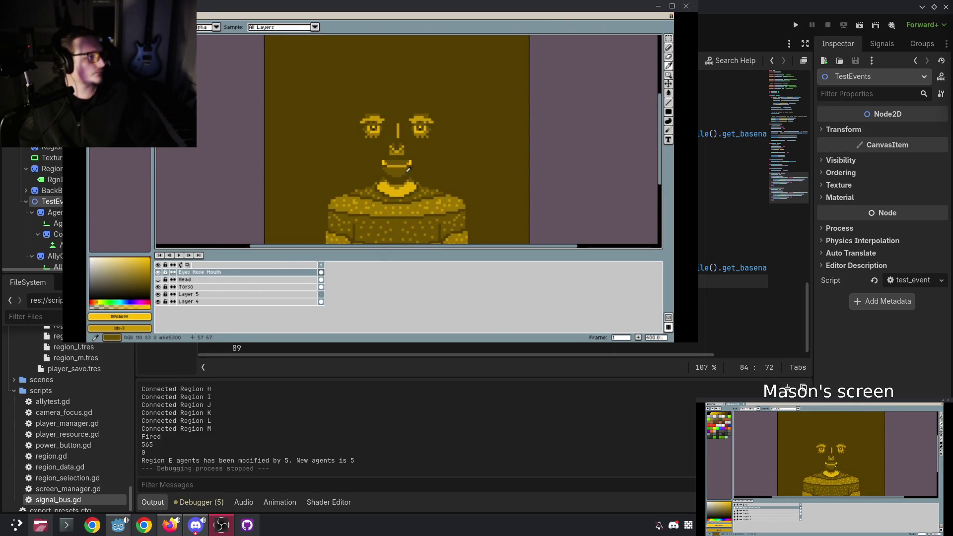
scroll(406, 179, "up", 1)
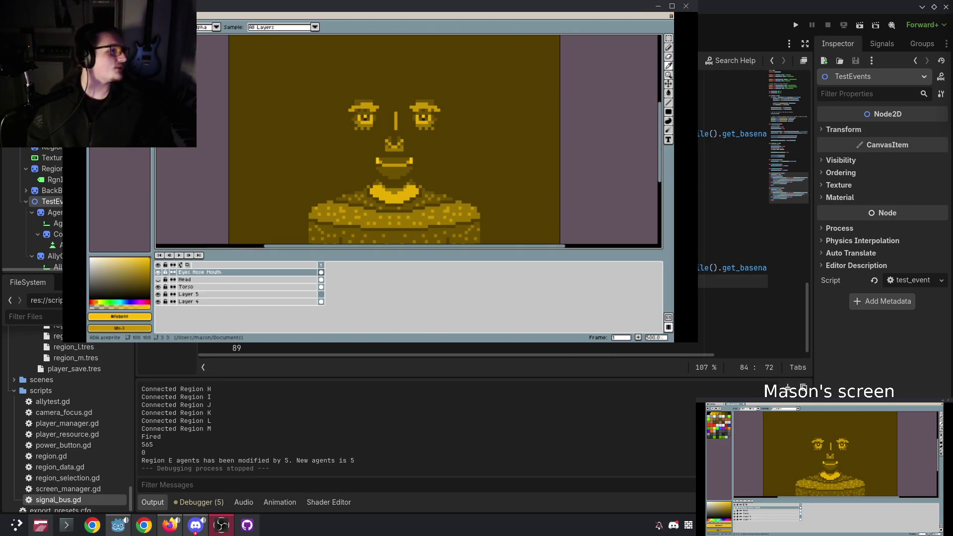
left_click(158, 279)
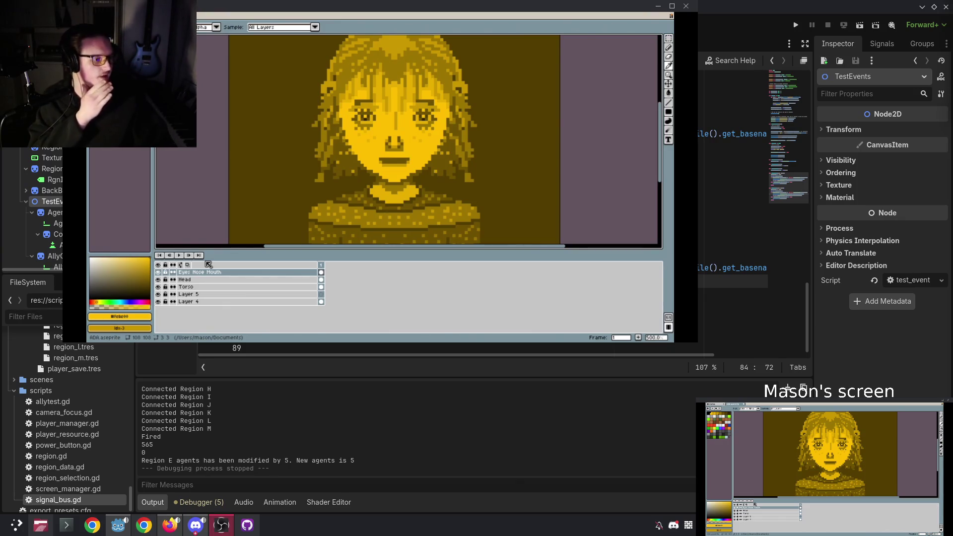
left_click(656, 10)
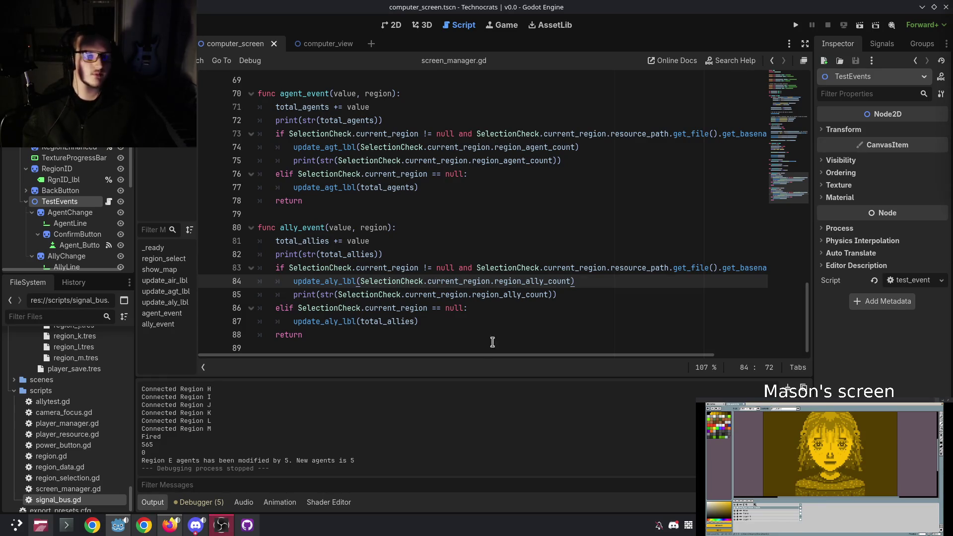
left_click(517, 204)
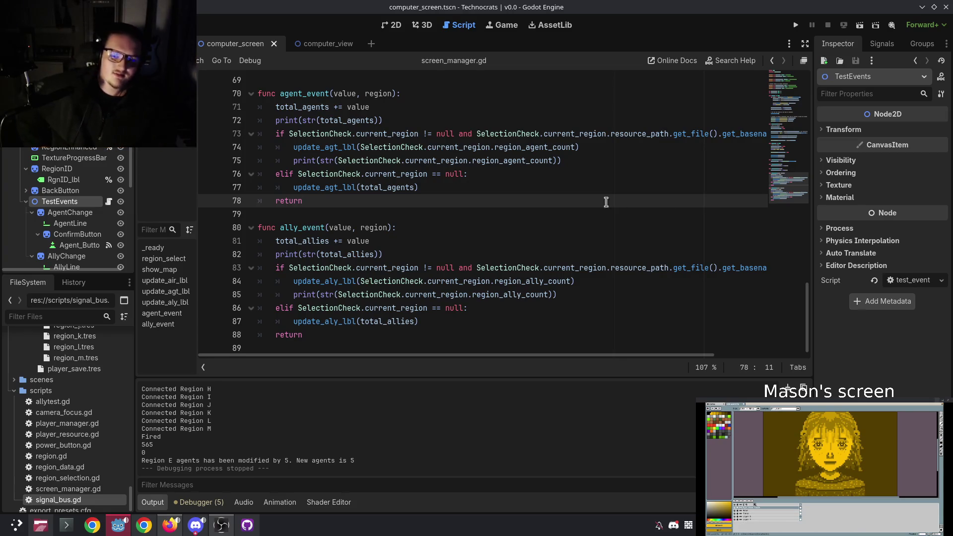
left_click(432, 240)
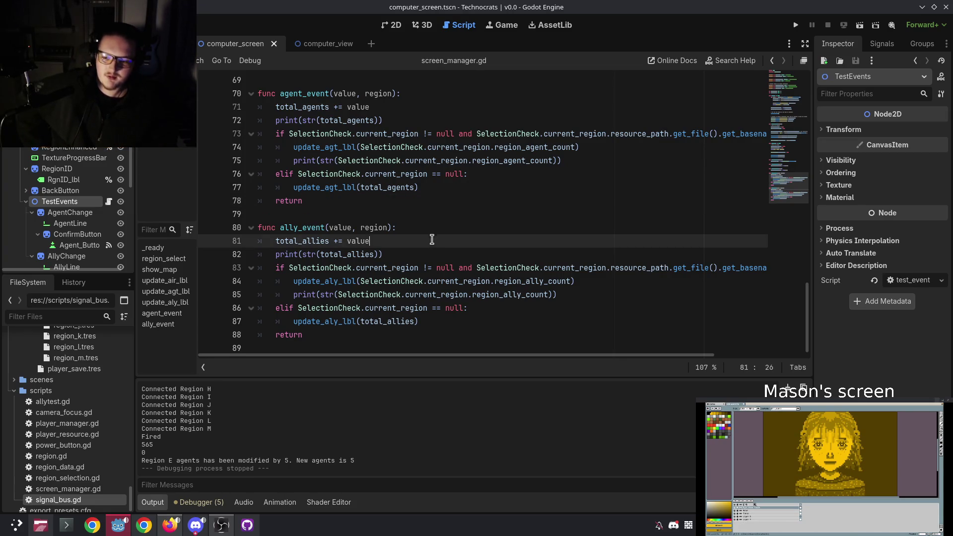
left_click(392, 254)
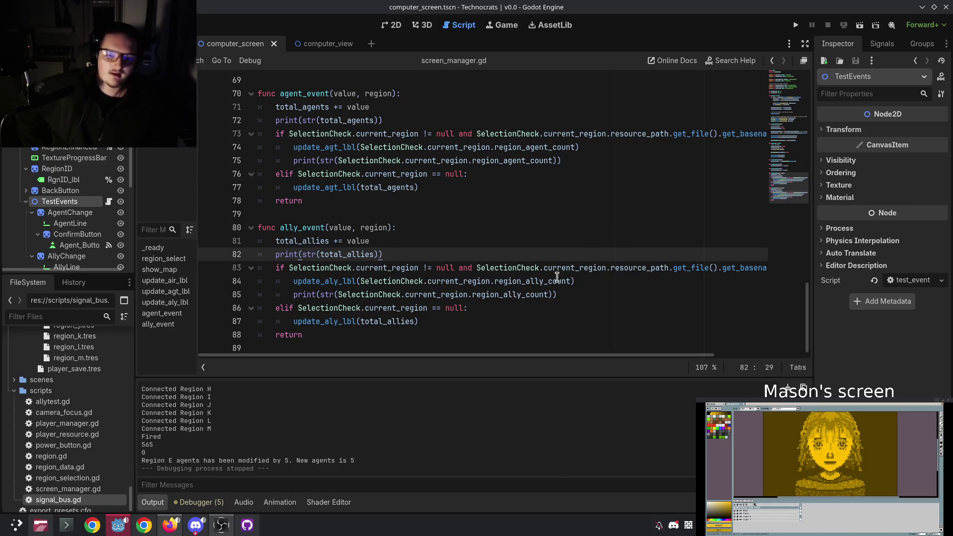
left_click(383, 241)
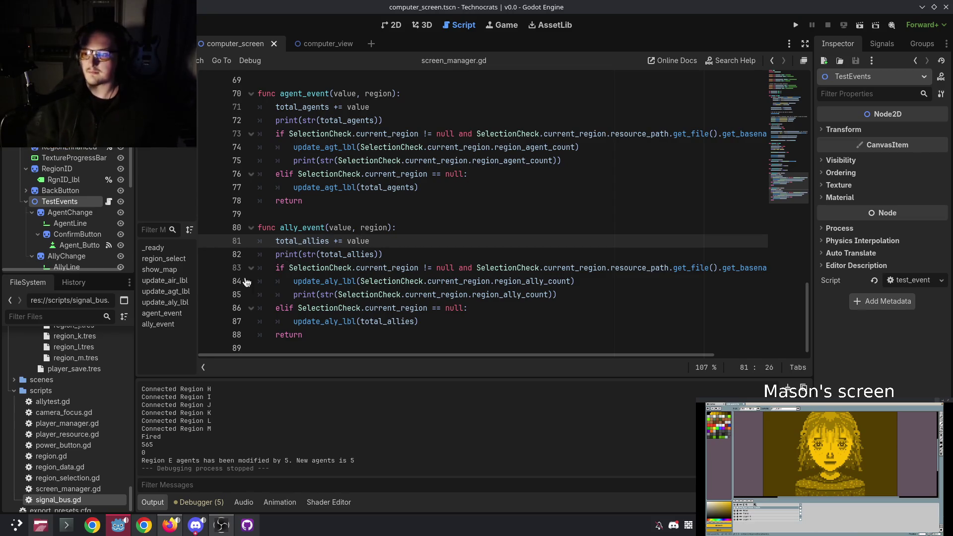
Change the connected signals on lines 33 and 34 to airon_update.
scroll(364, 212, "up", 10)
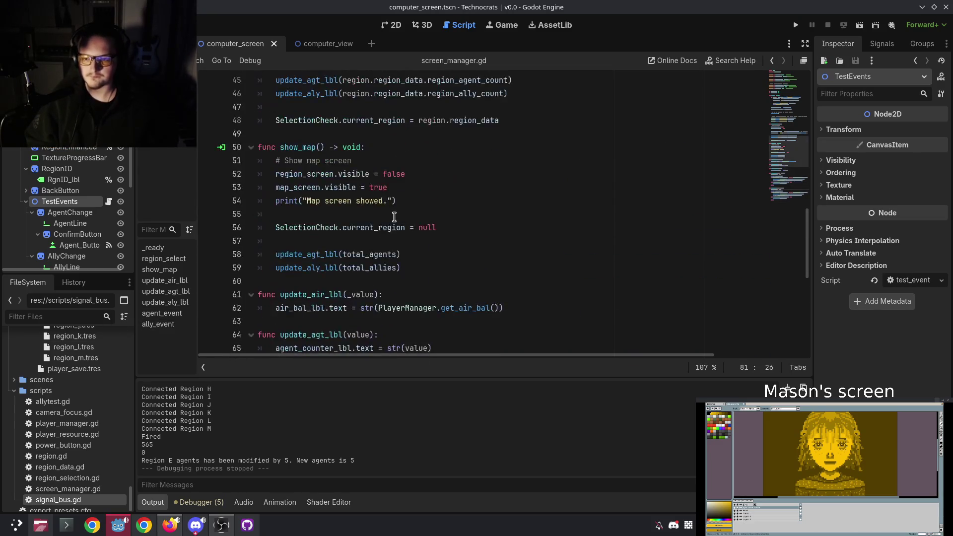
scroll(377, 191, "up", 5)
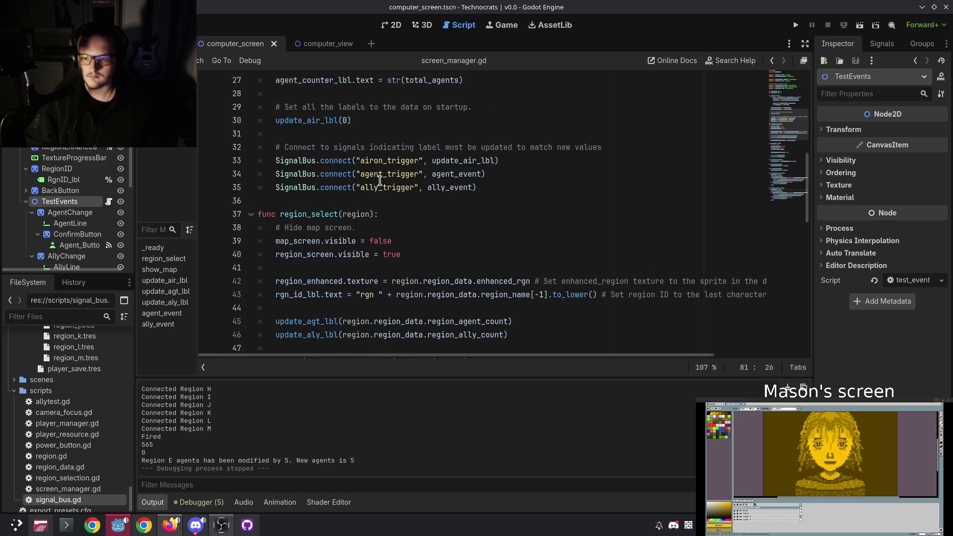
double_click(376, 201)
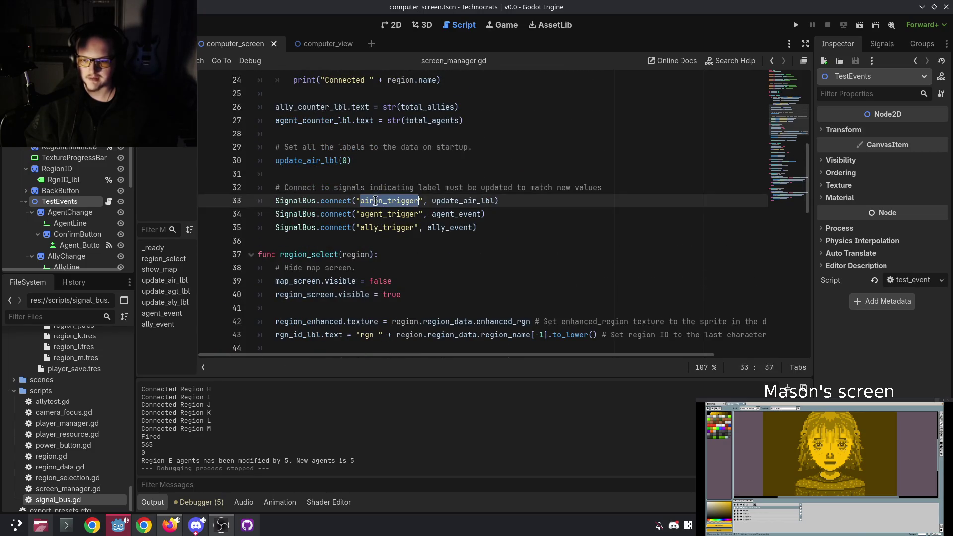
type("airop")
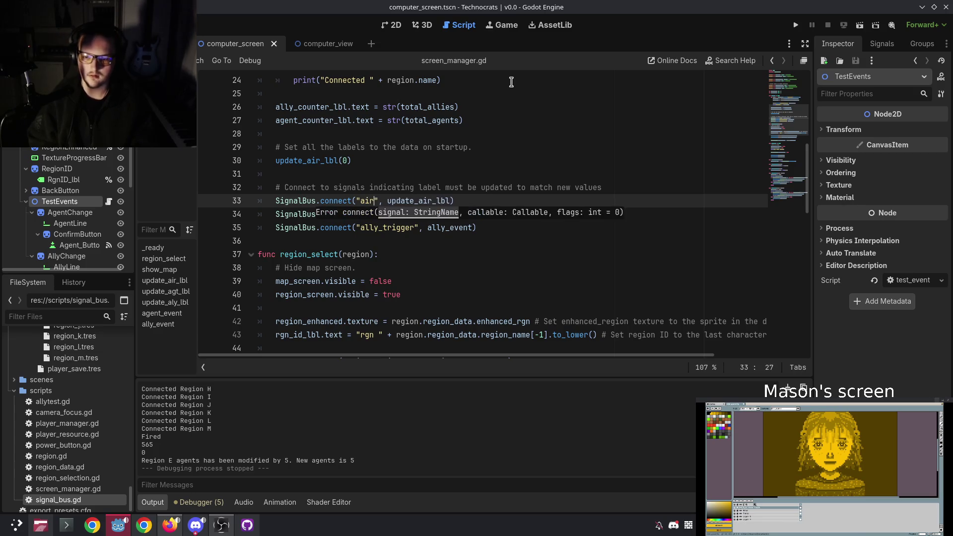
key("Down")
key("Return")
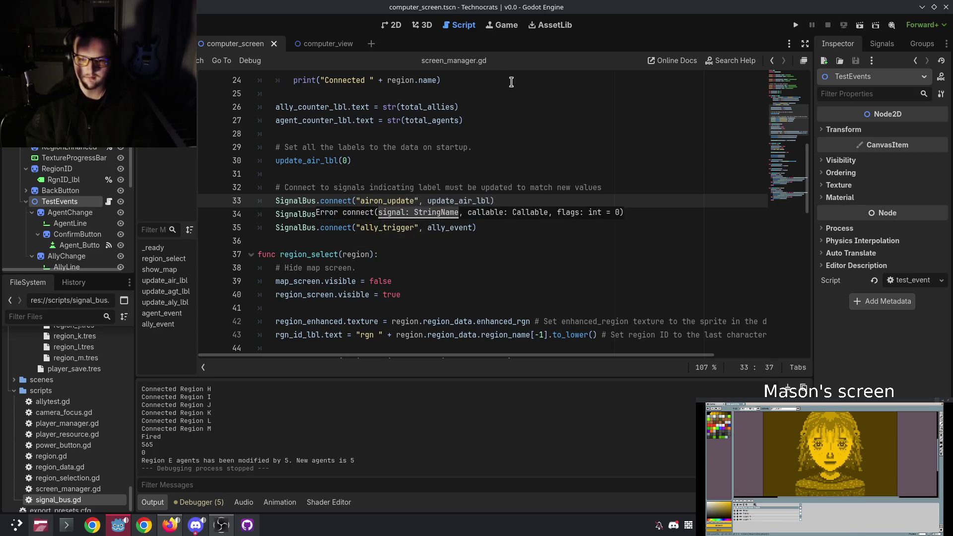
left_click(544, 149)
double_click(375, 214)
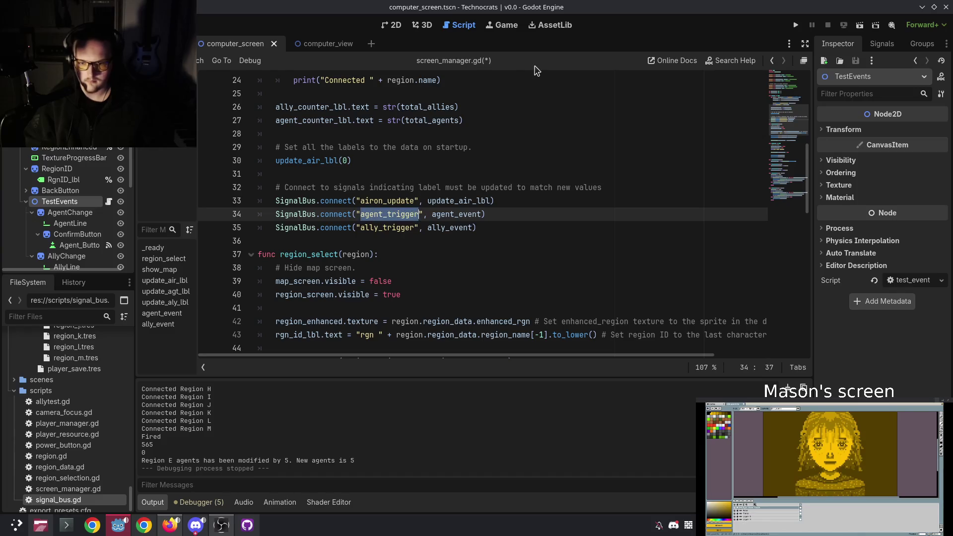
type("airon_upd")
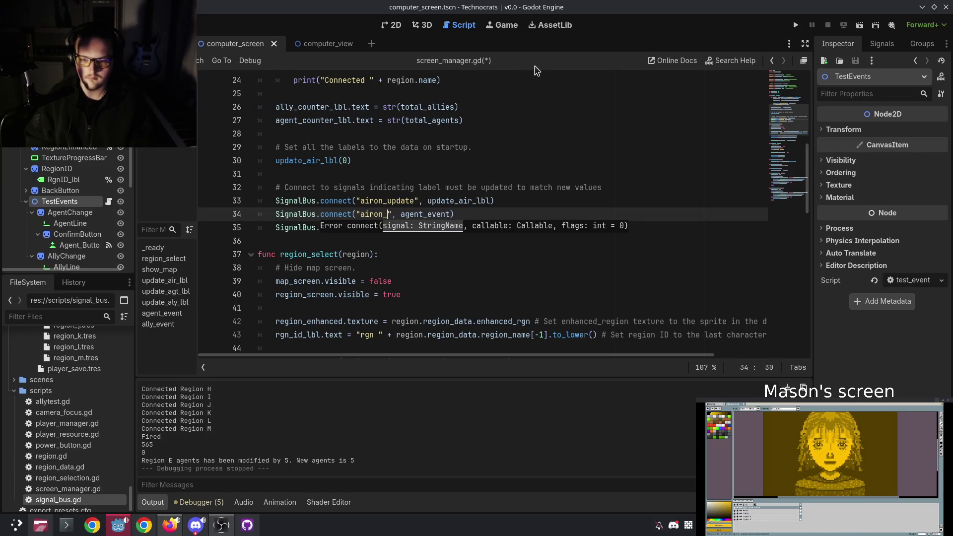
type("ate")
key("Return")
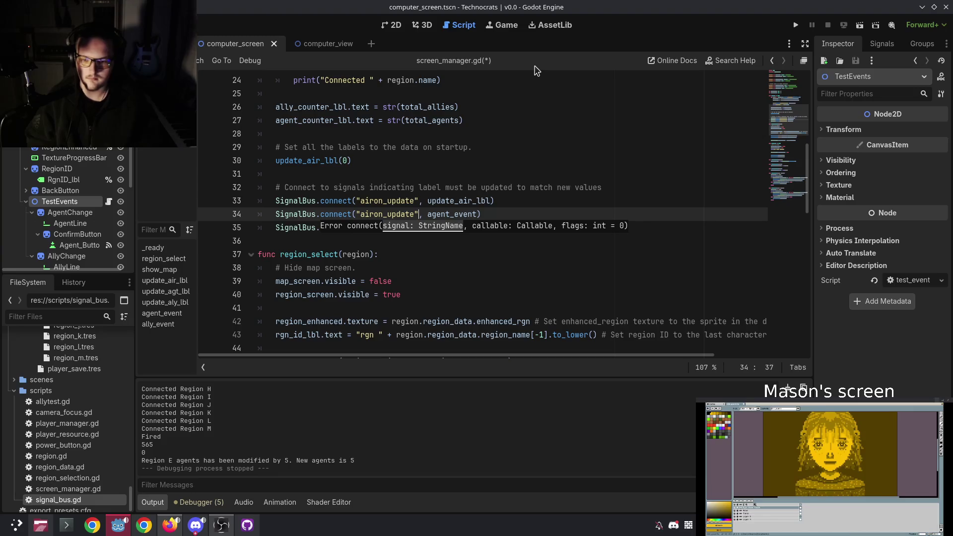
Replace ally_trigger on line 35 with airon_update as well.
scroll(411, 195, "up", 2)
scroll(403, 187, "up", 5)
scroll(403, 184, "down", 5)
scroll(403, 179, "up", 3)
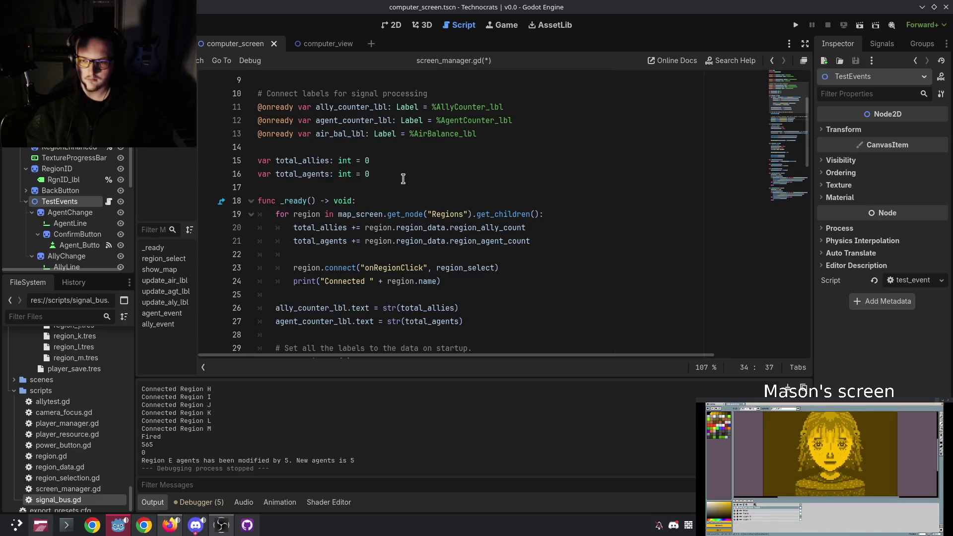
scroll(403, 179, "down", 3)
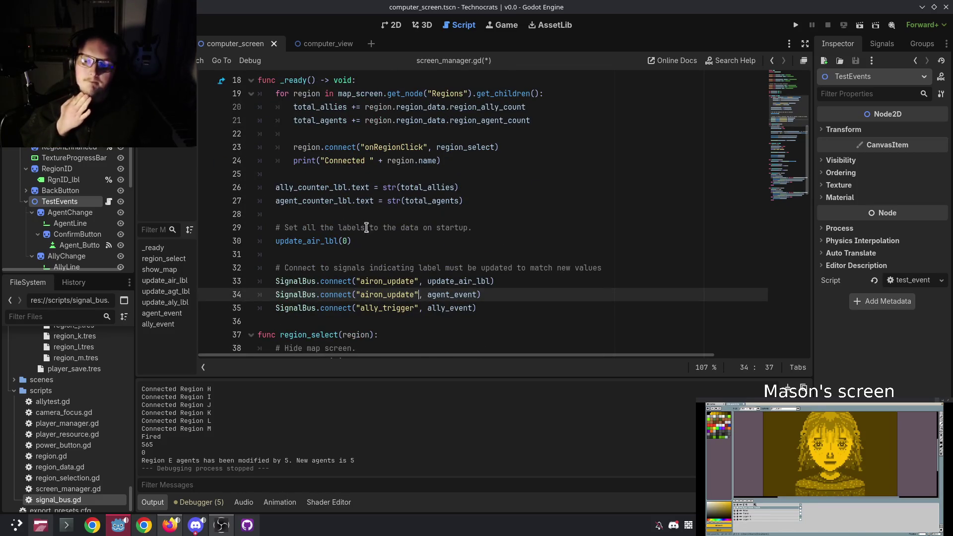
double_click(400, 309)
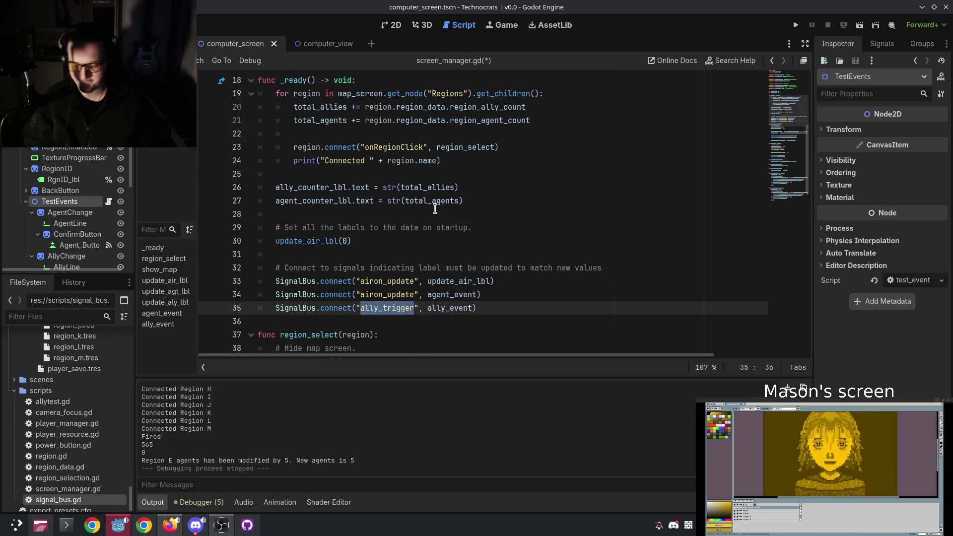
type("airon_updat")
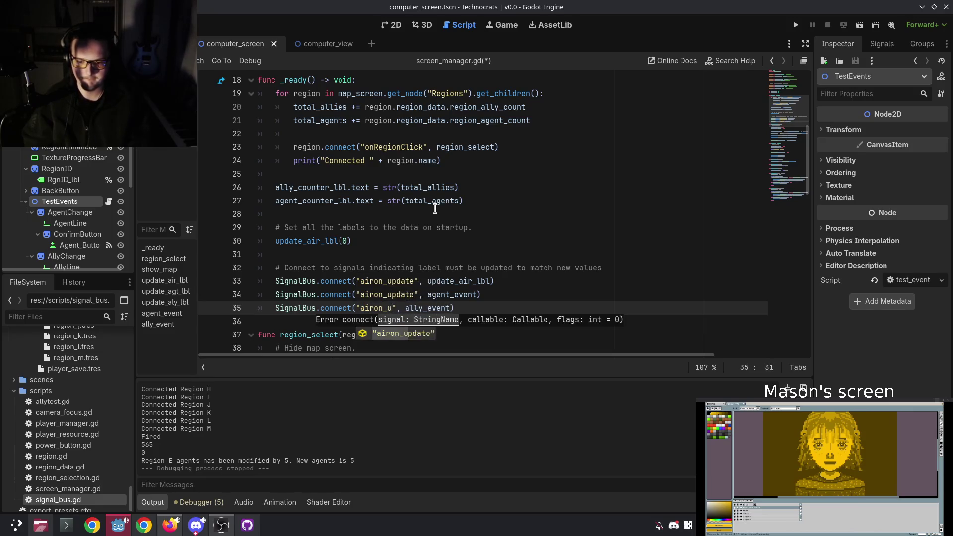
key("Return")
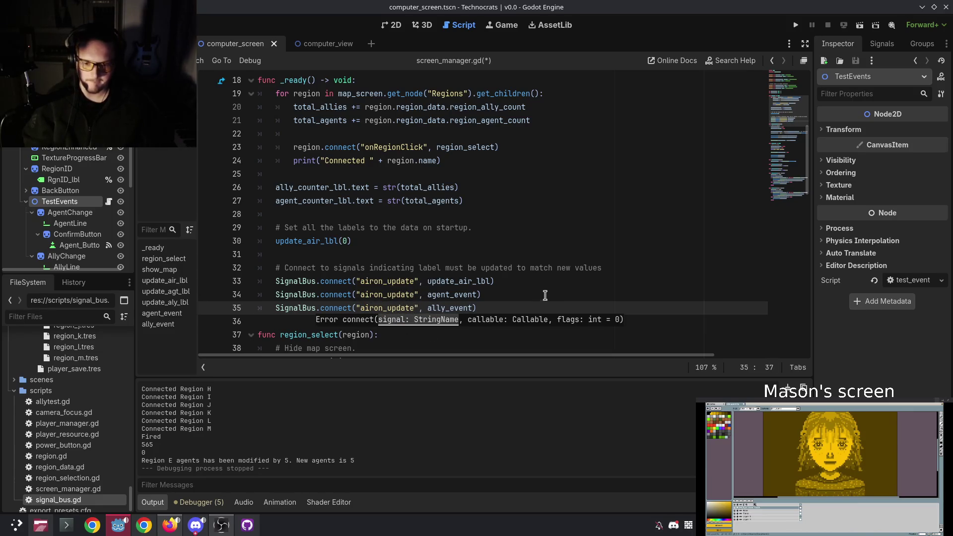
left_click(514, 309)
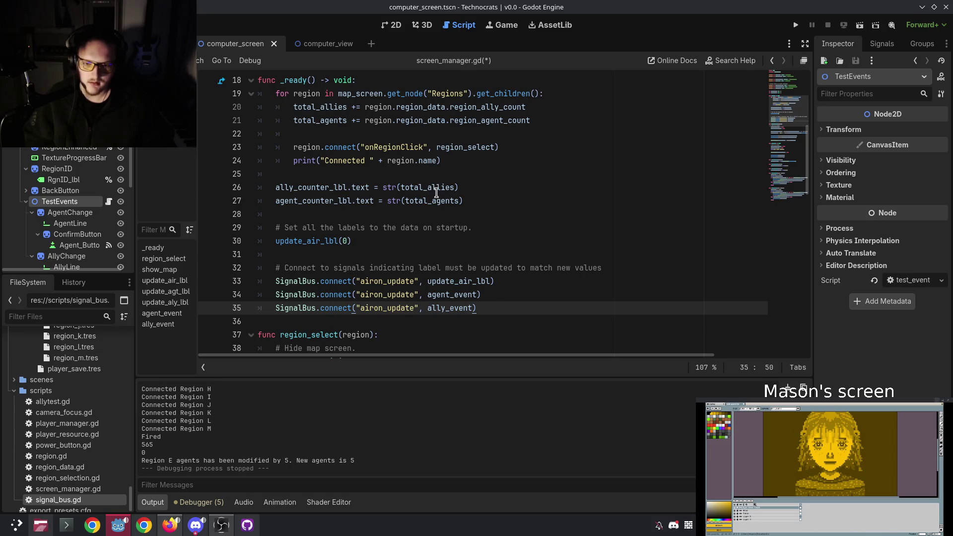
scroll(394, 251, "down", 3)
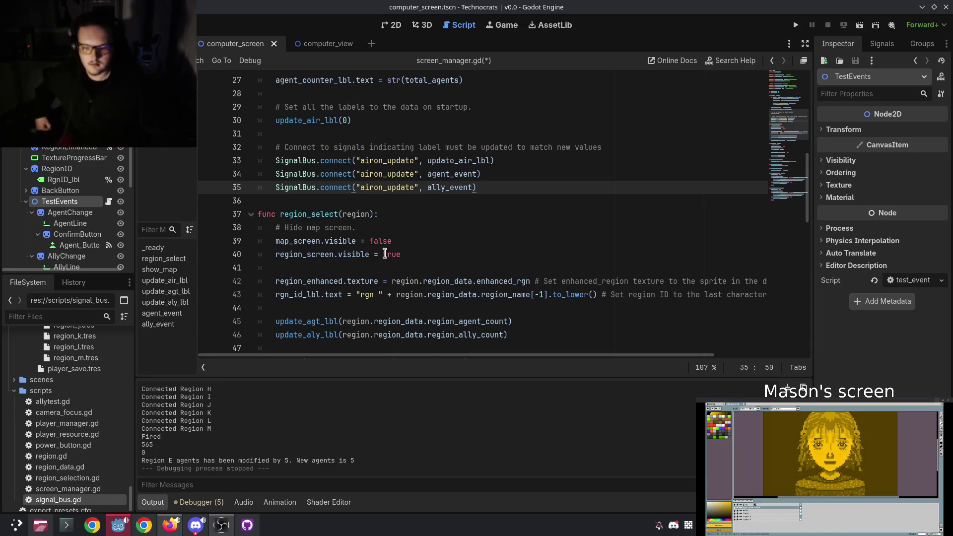
left_click(195, 524)
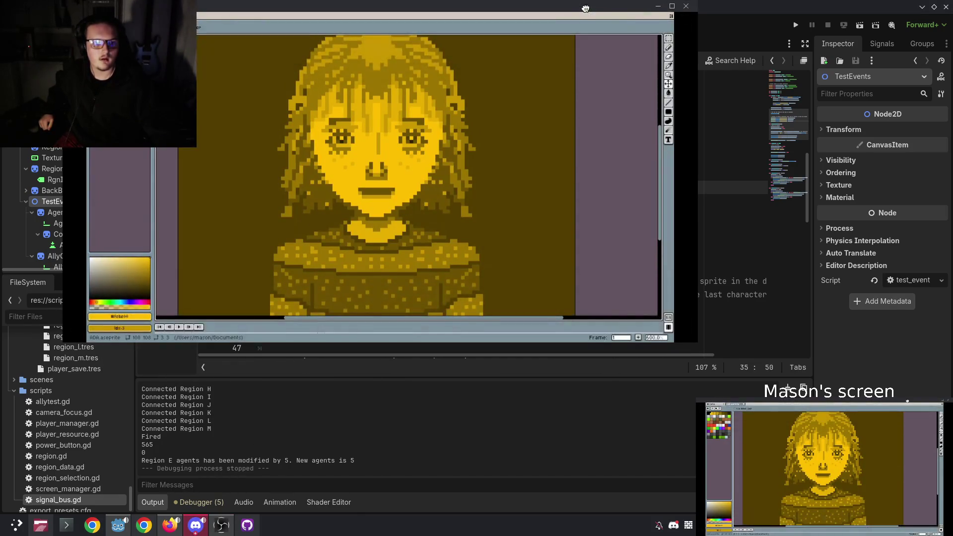
left_click_drag(585, 8, 603, 95)
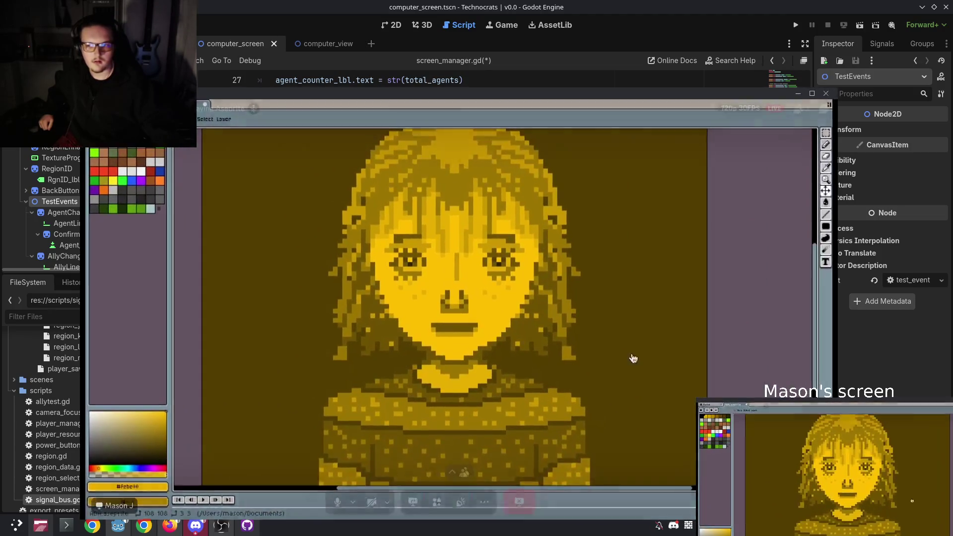
left_click_drag(332, 99, 325, 91)
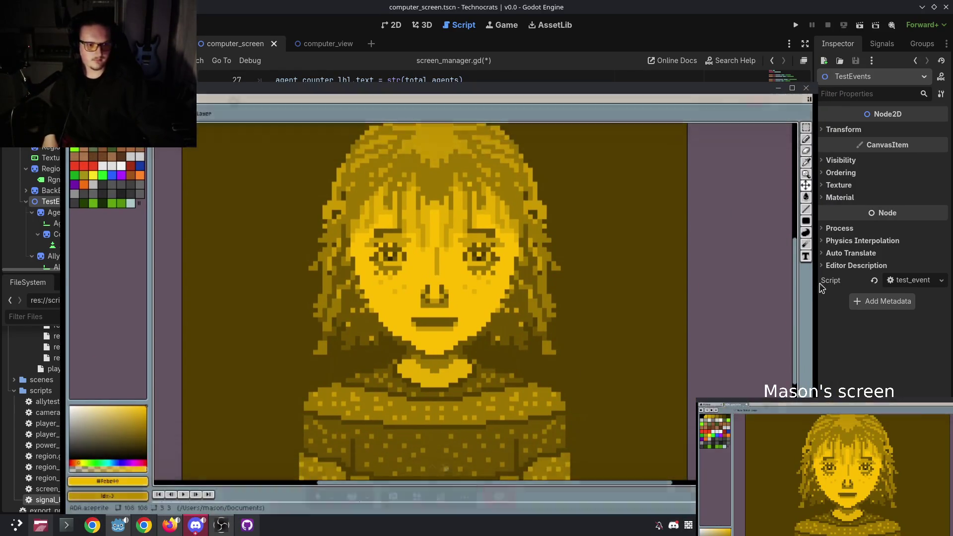
left_click_drag(814, 281, 806, 281)
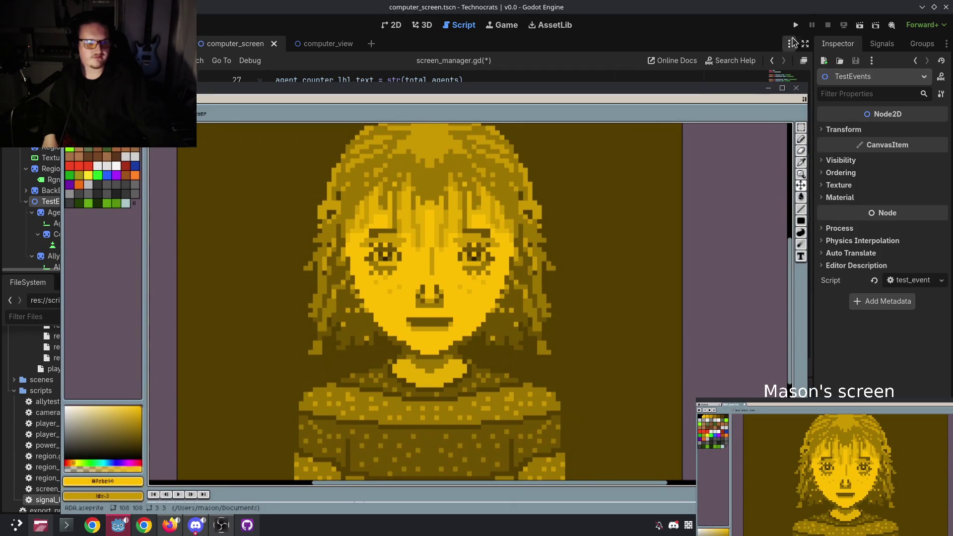
mouse_move(278, 224)
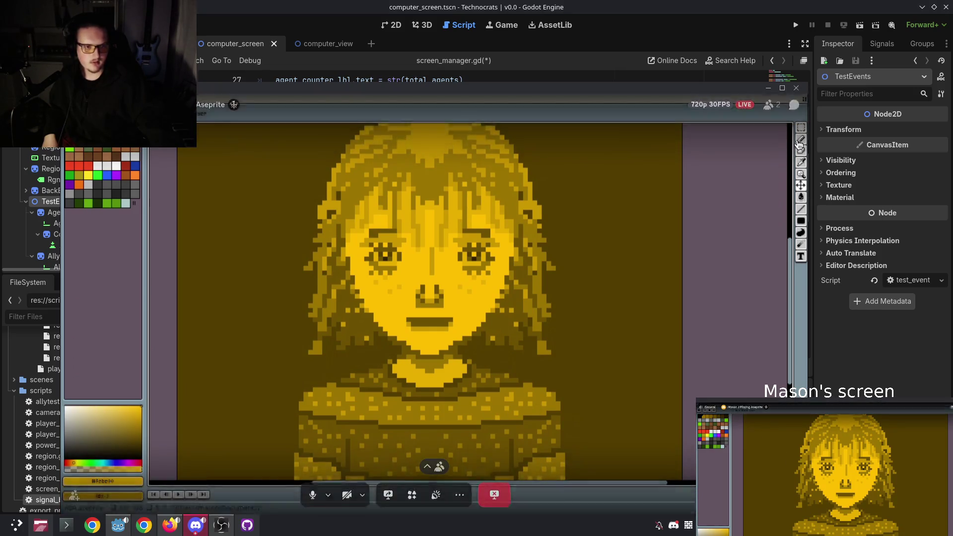
left_click(887, 12)
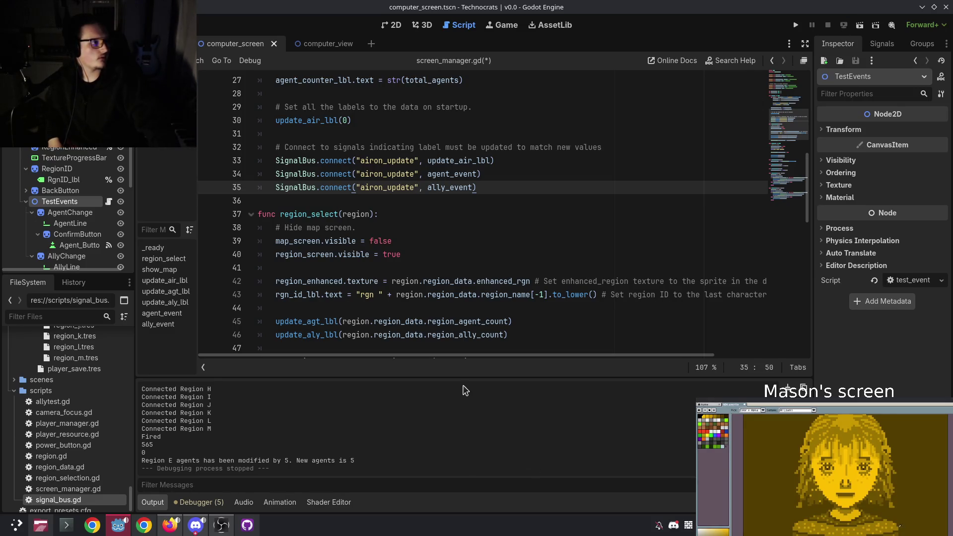
mouse_move(585, 7)
left_mouse_down()
mouse_move(575, 353)
mouse_move(602, 2)
left_mouse_up()
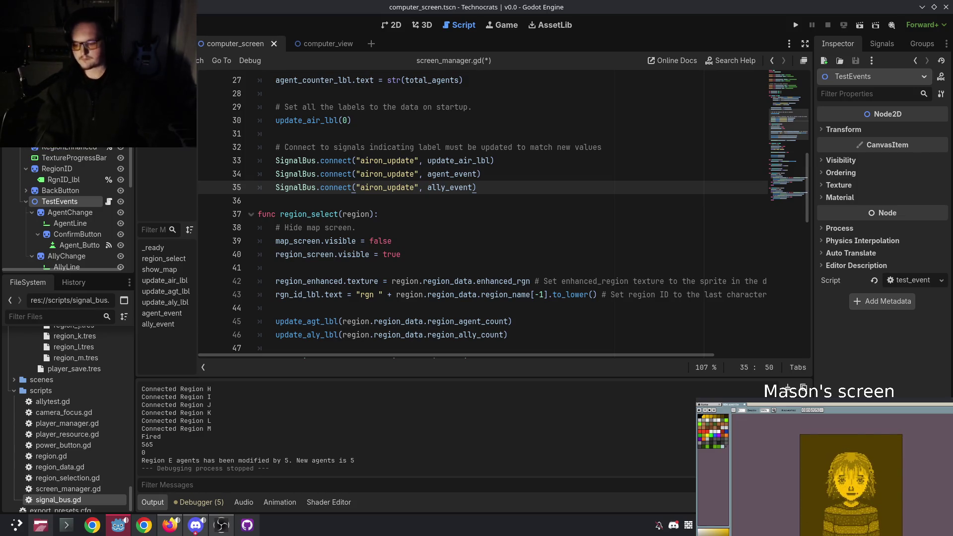
Switch the line 34 connection from airon_update to agent_update.
left_click(357, 227)
left_click(348, 189)
left_click(466, 198)
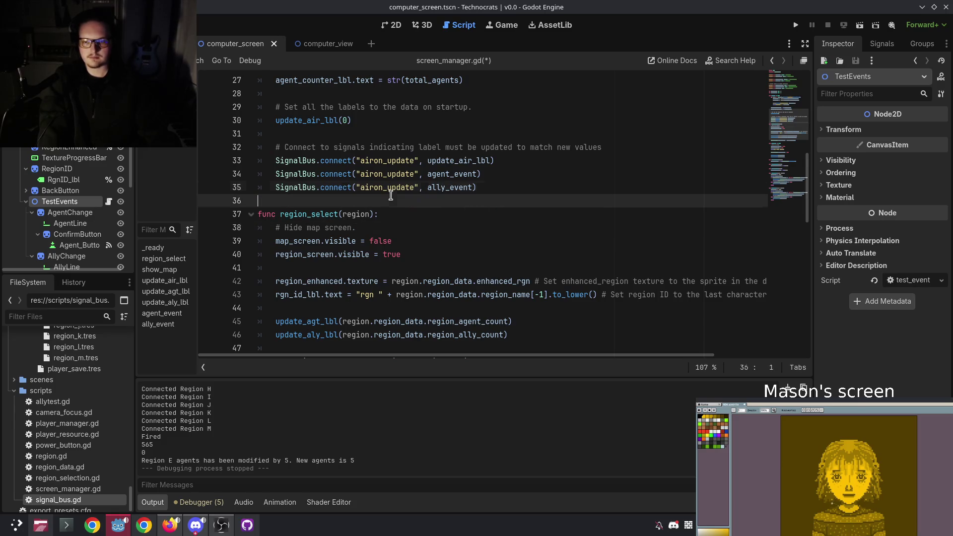
double_click(390, 174)
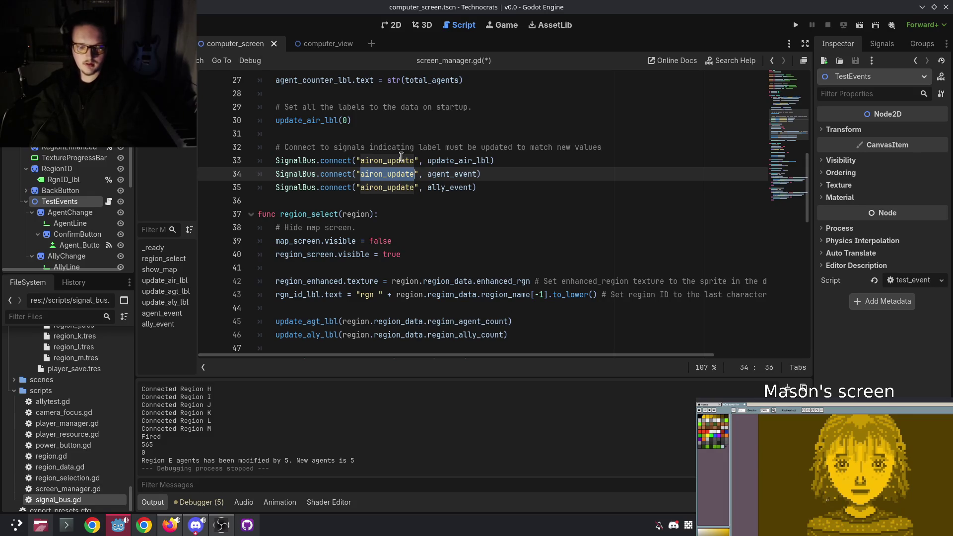
type("agen")
key("Down")
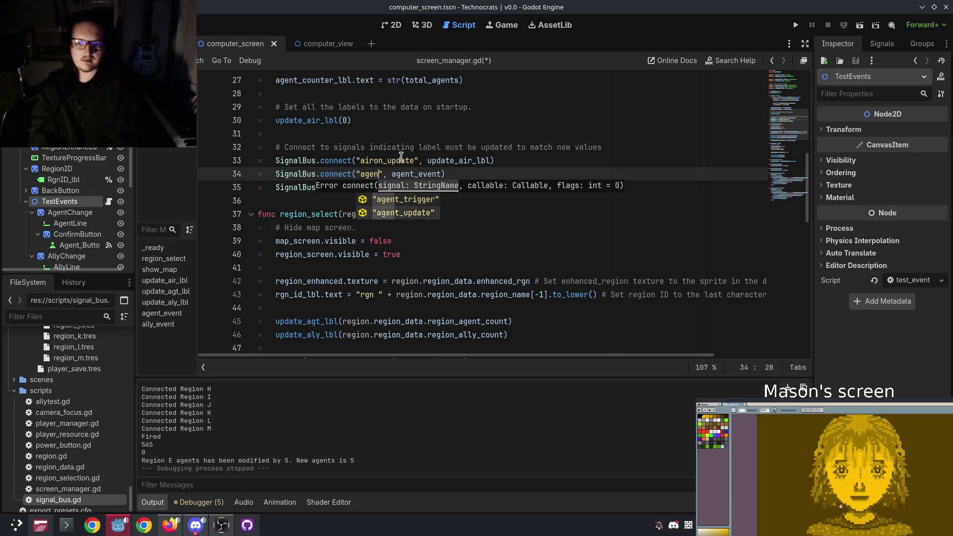
key("Return")
Switch the line 35 connection from airon_update to ally_update.
key("Up")
key("Up")
key("Up")
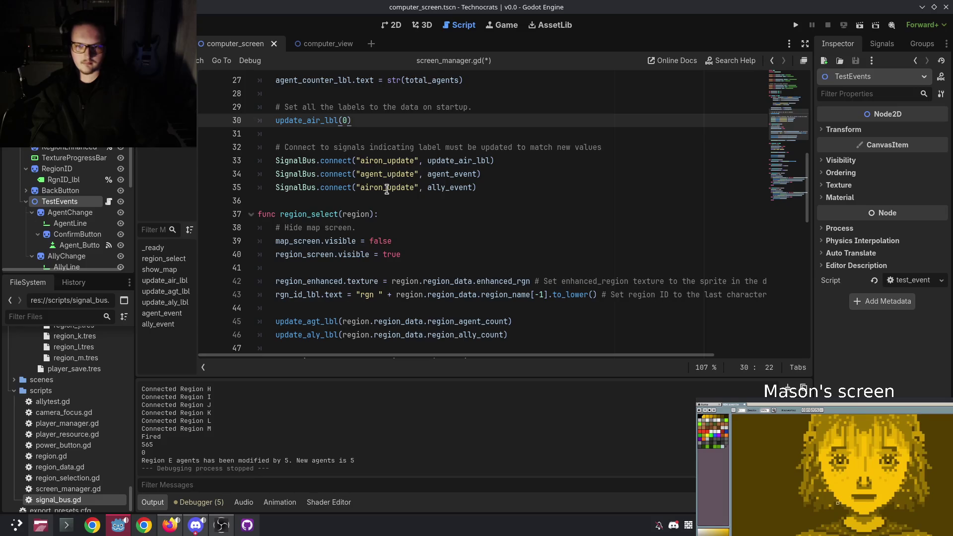
double_click(388, 187)
type("ally")
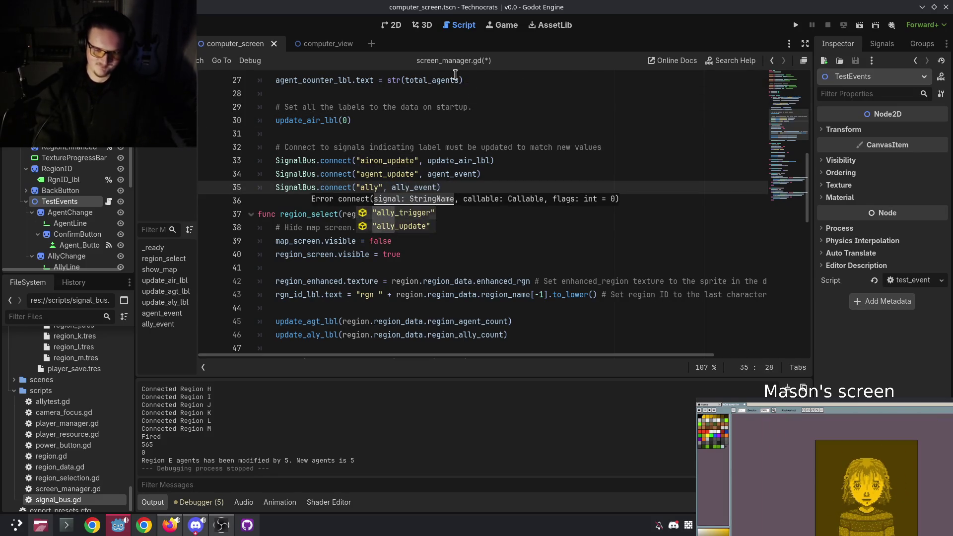
key("Down")
key("Return")
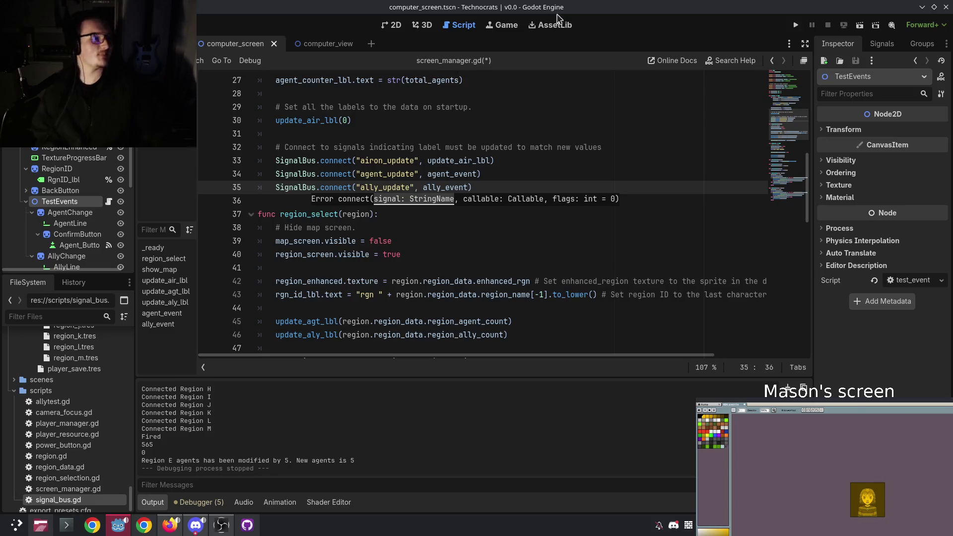